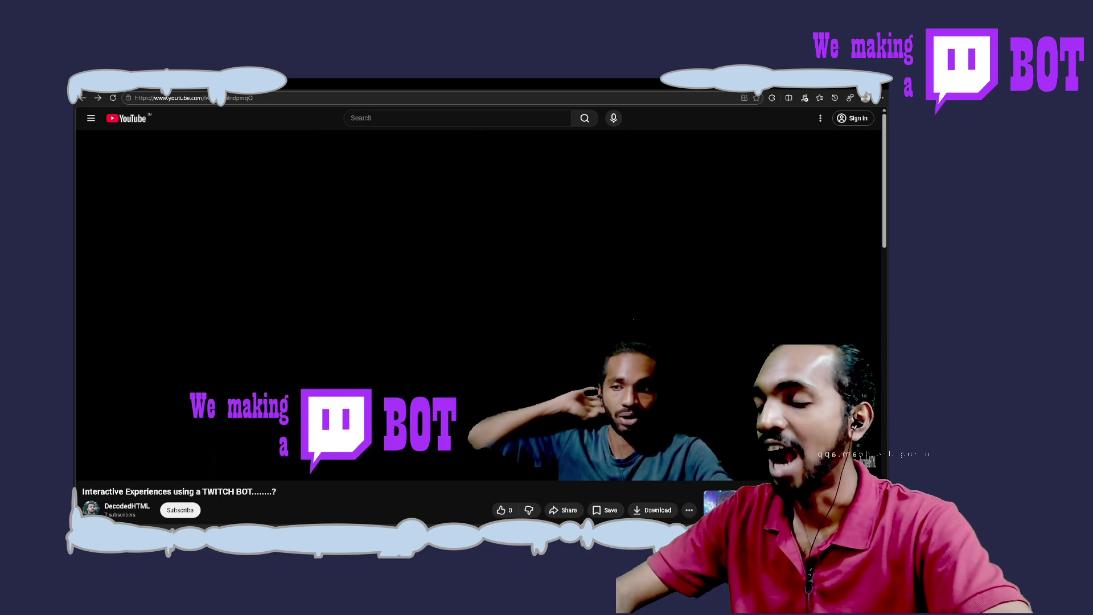
Step: Play the Twitch bot stream, pause it at 1:12:41 on the Get Users docs, then resume
mouse_move(768, 218)
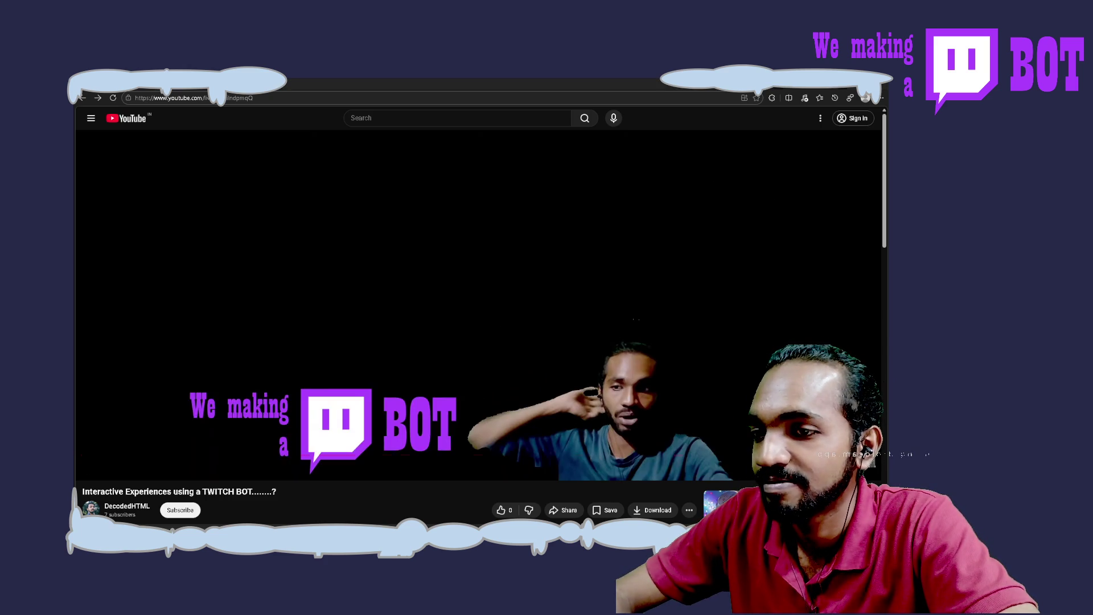
mouse_move(463, 447)
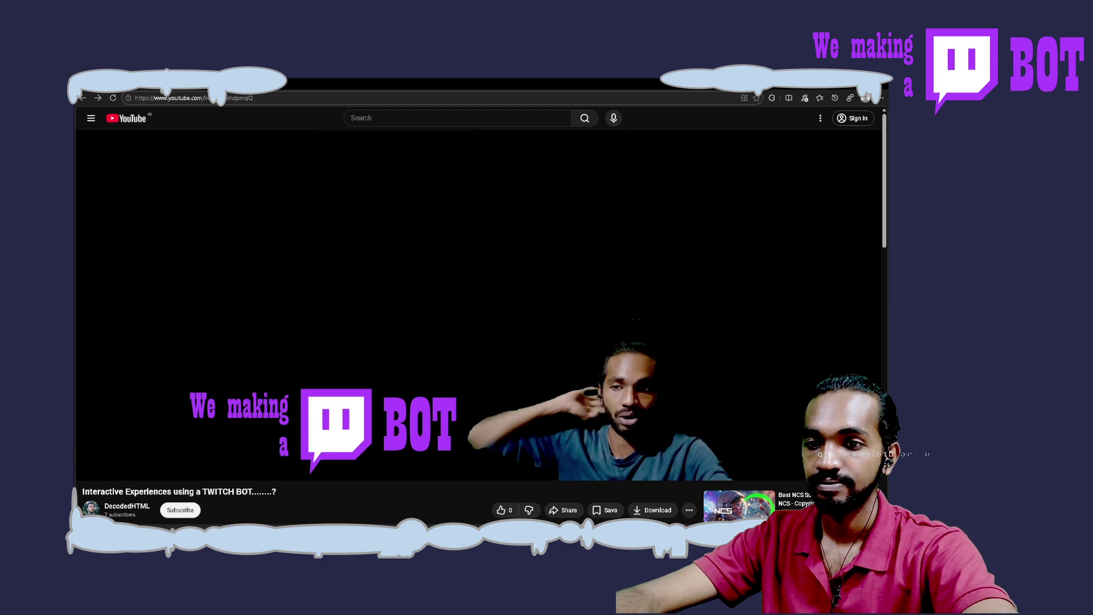
click(318, 326)
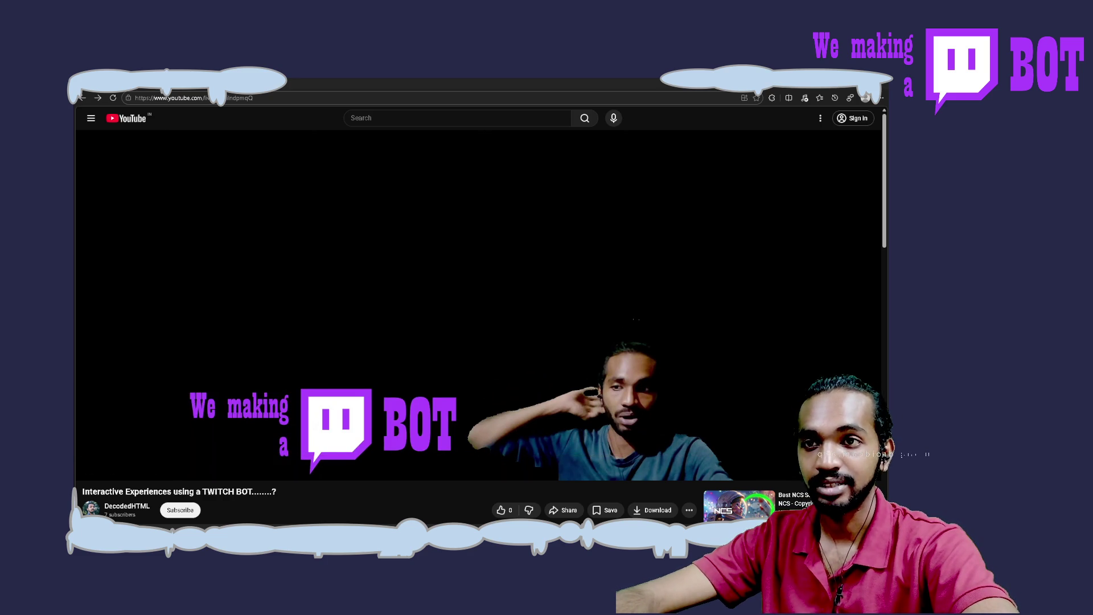
click(478, 357)
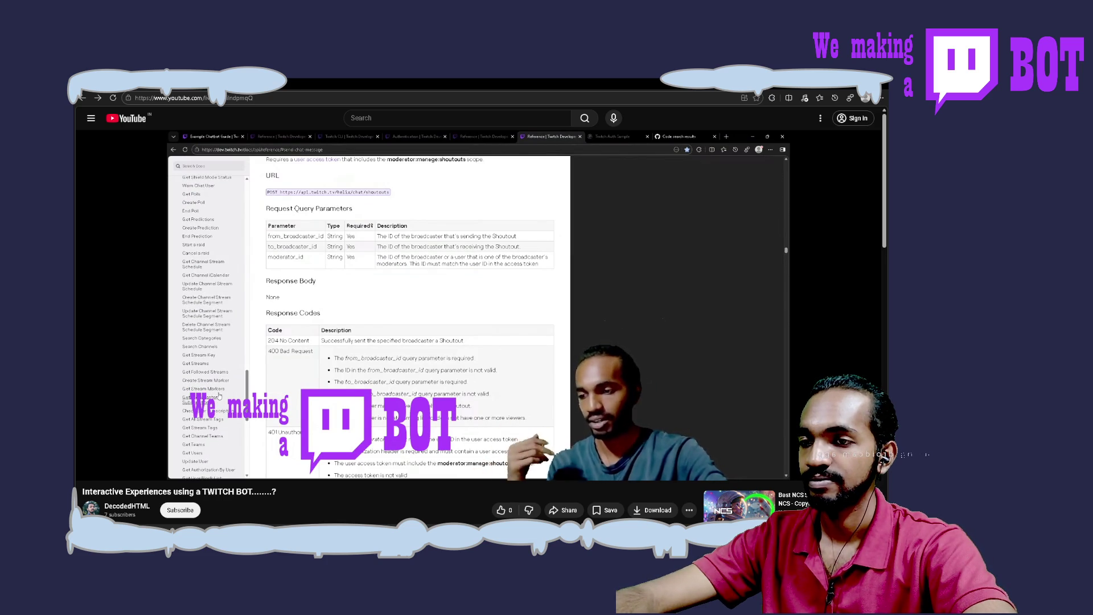
mouse_move(416, 329)
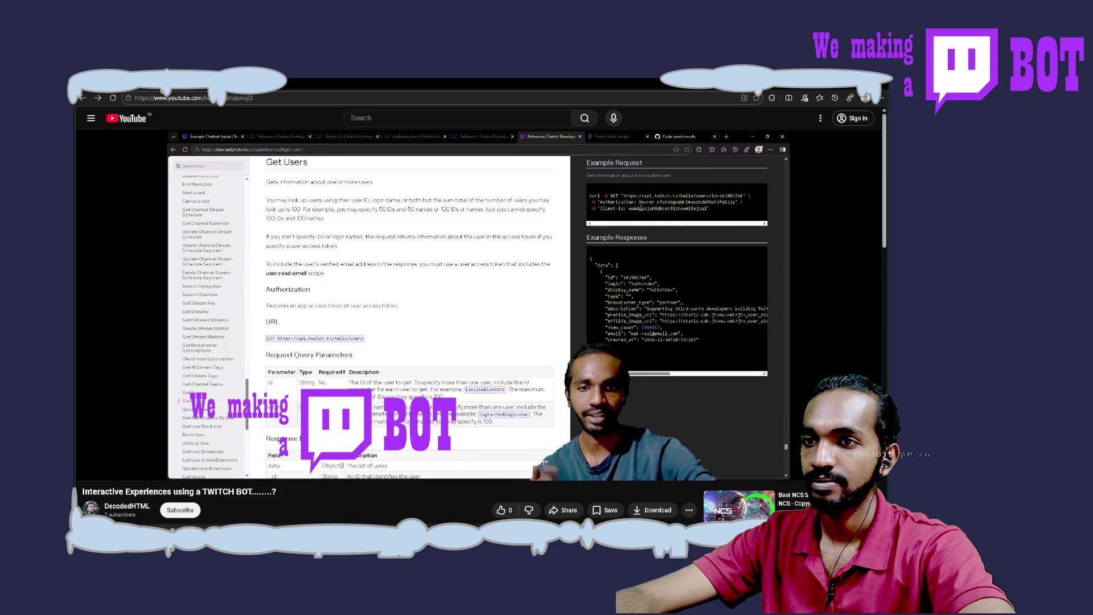
mouse_move(571, 323)
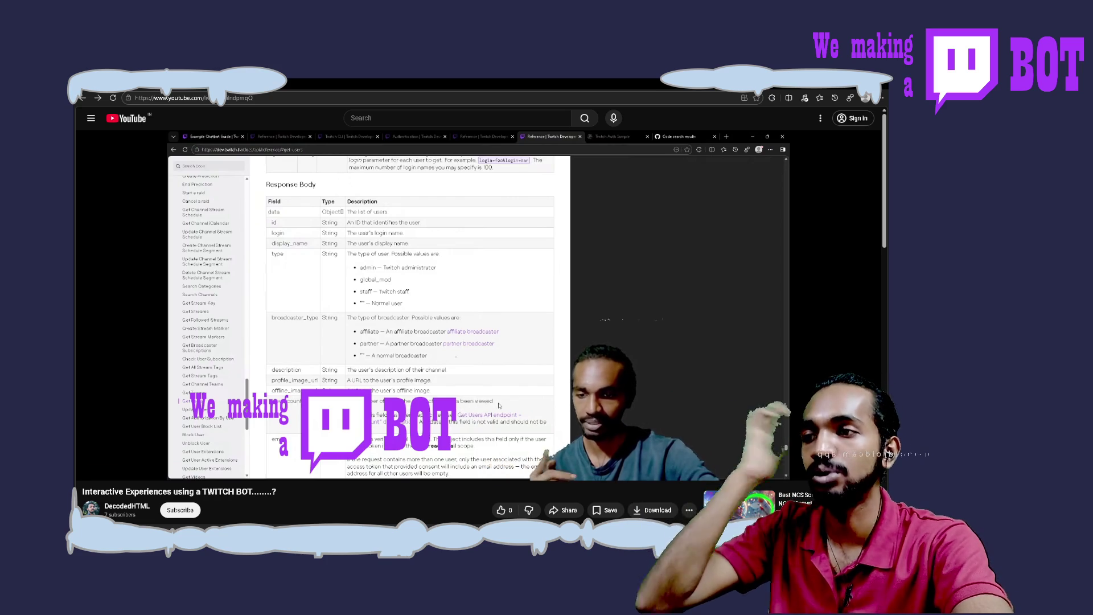
click(403, 320)
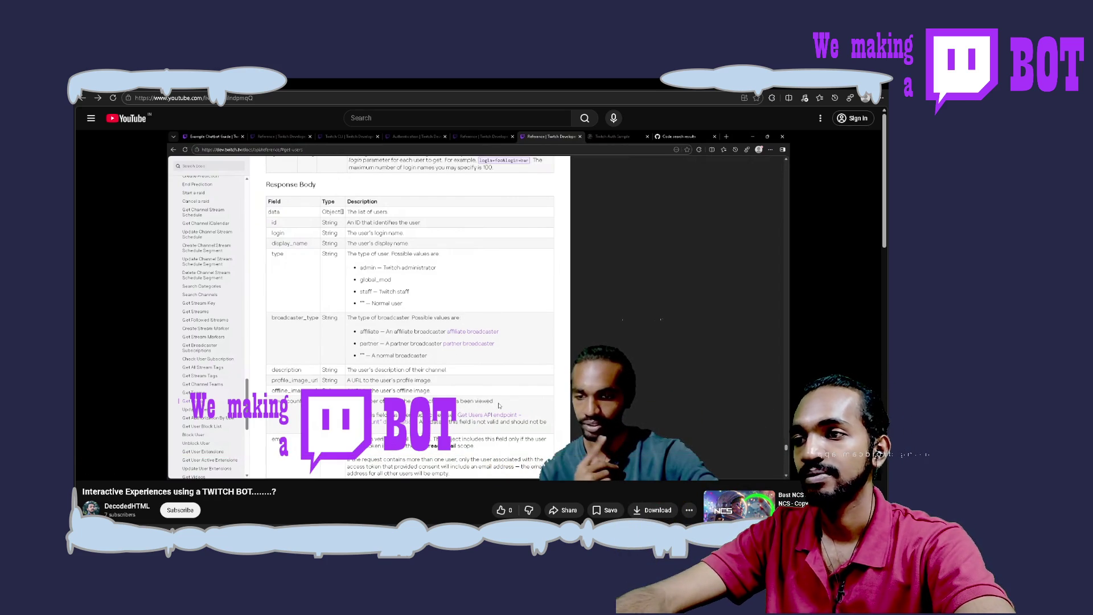
click(403, 321)
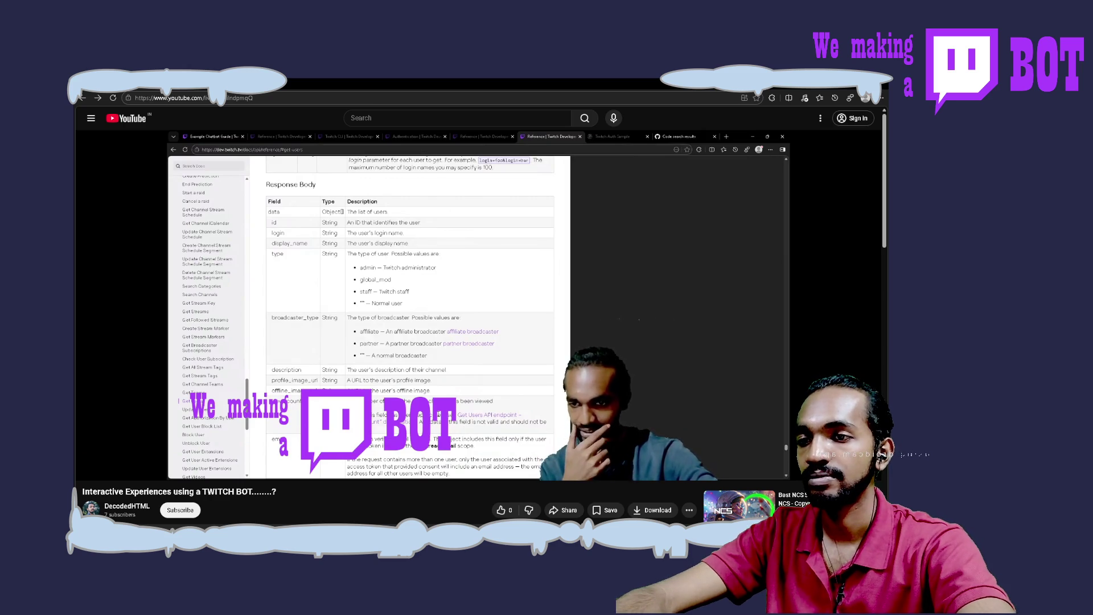
Step: Skip the stream ahead past the Get Users page to about 1:15:23
key(Right)
key(Right)
key(Right)
key(Right)
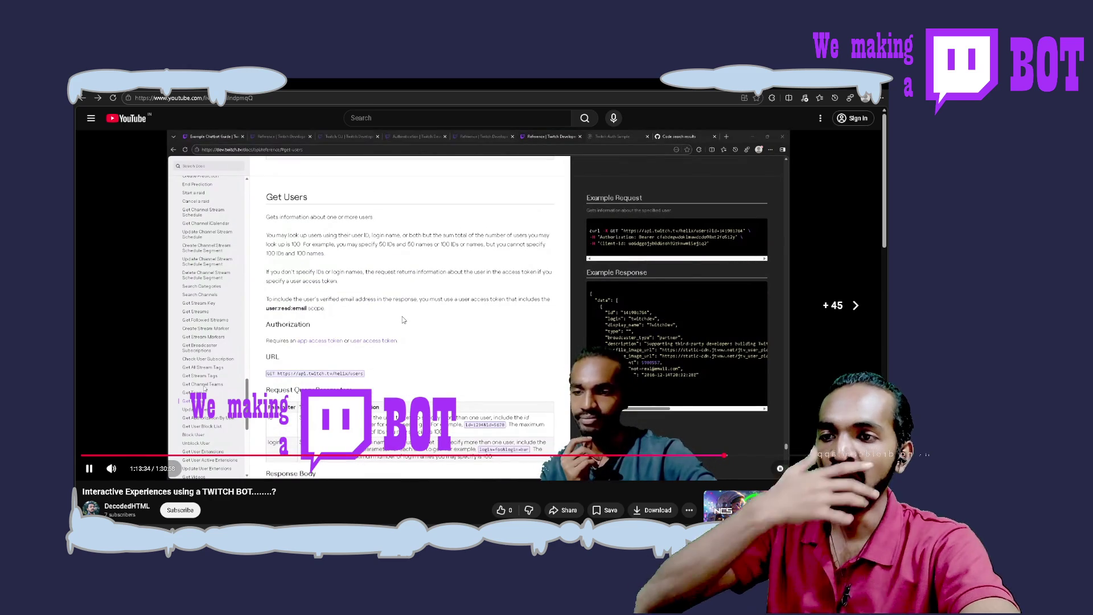
key(Right)
key(Right)
key(Right)
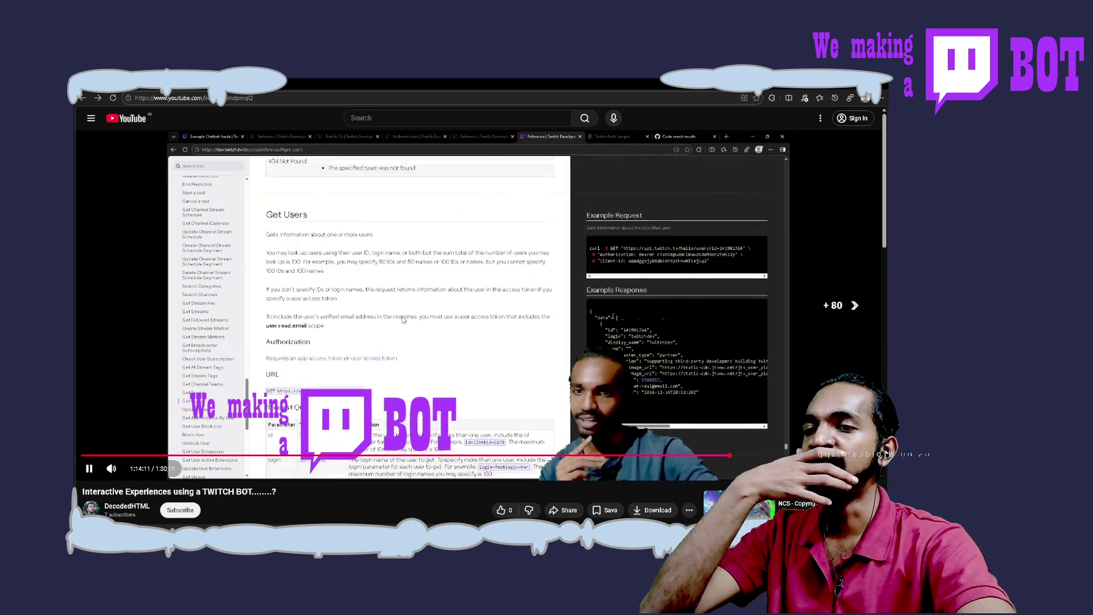
key(Right)
key(Right)
key(Right)
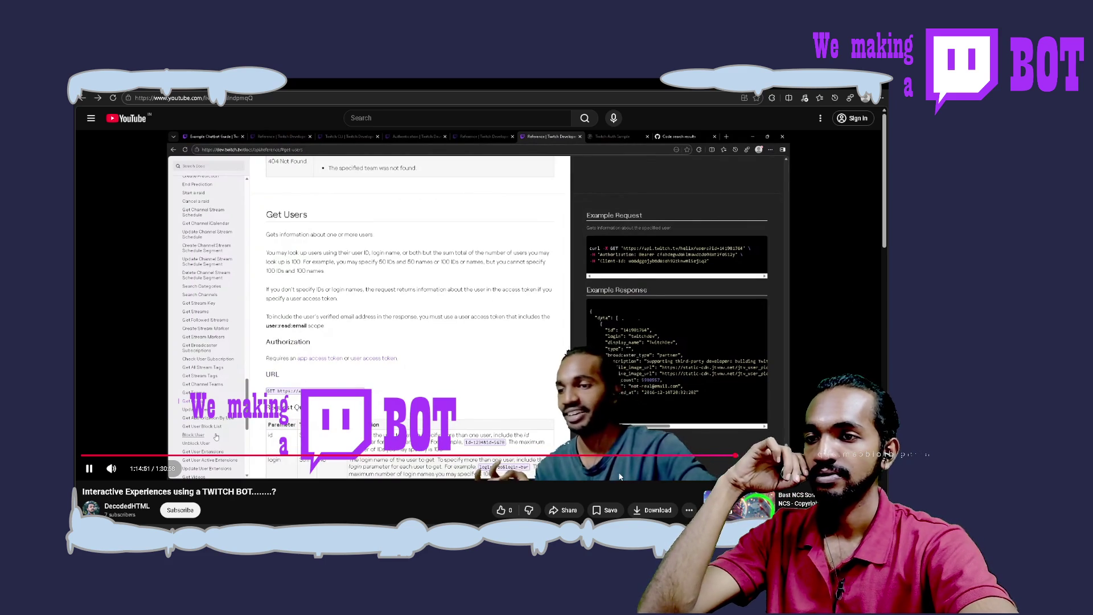
click(740, 456)
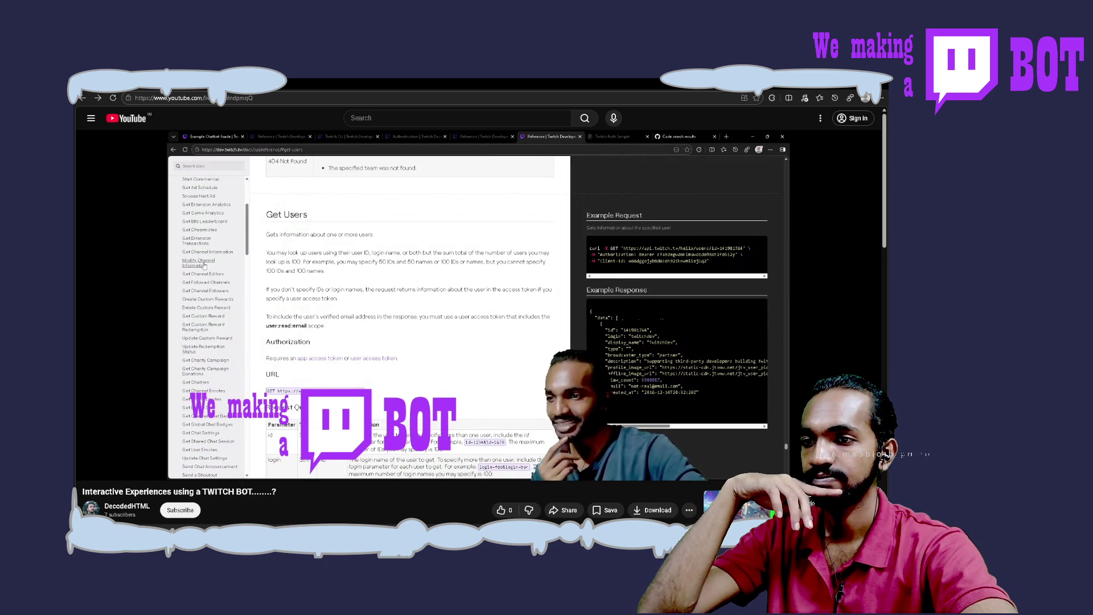
Step: Seek the stream forward in jumps to about 1:27:54, where the bot code appears
mouse_move(744, 410)
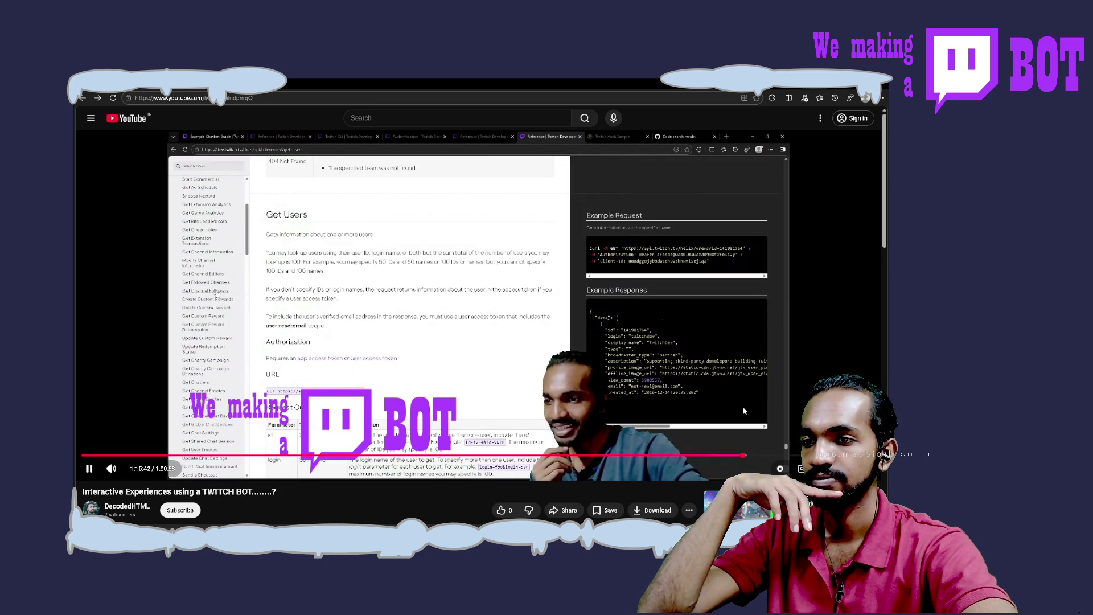
click(753, 456)
click(761, 456)
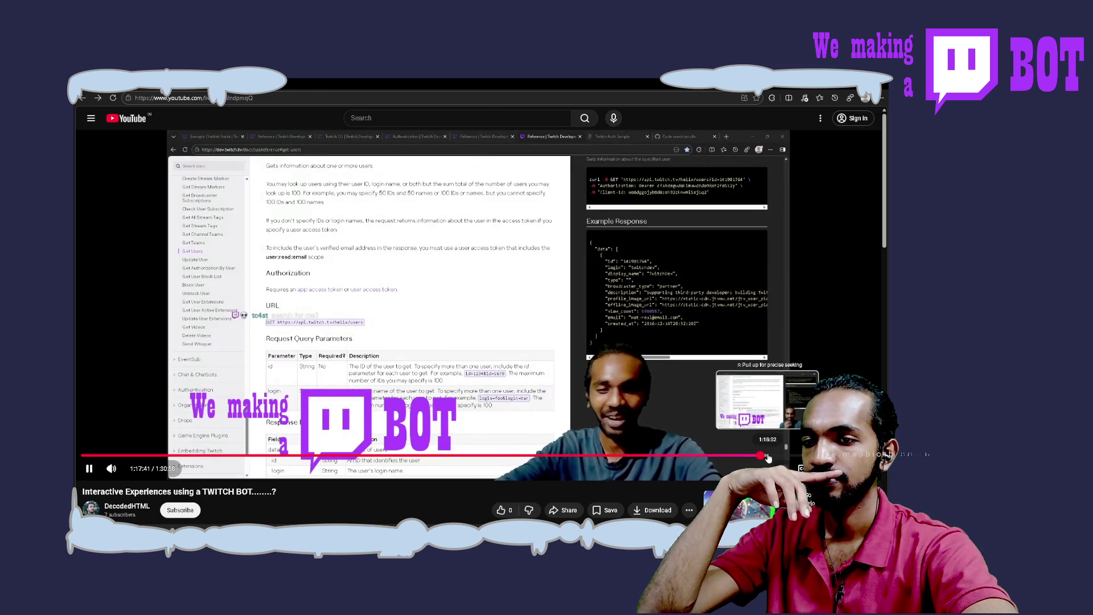
click(767, 457)
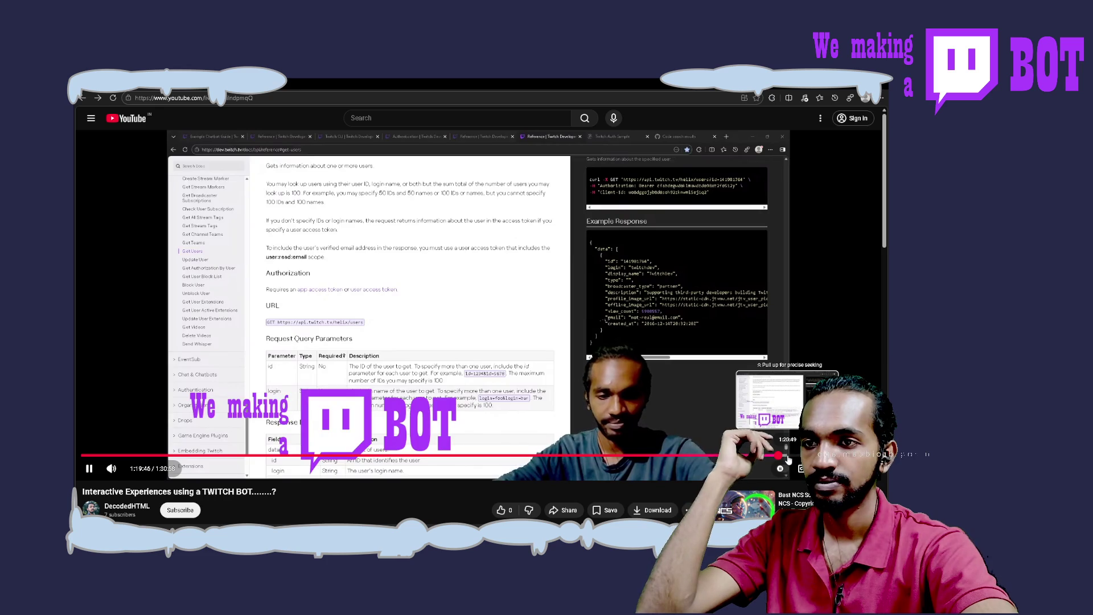
click(788, 458)
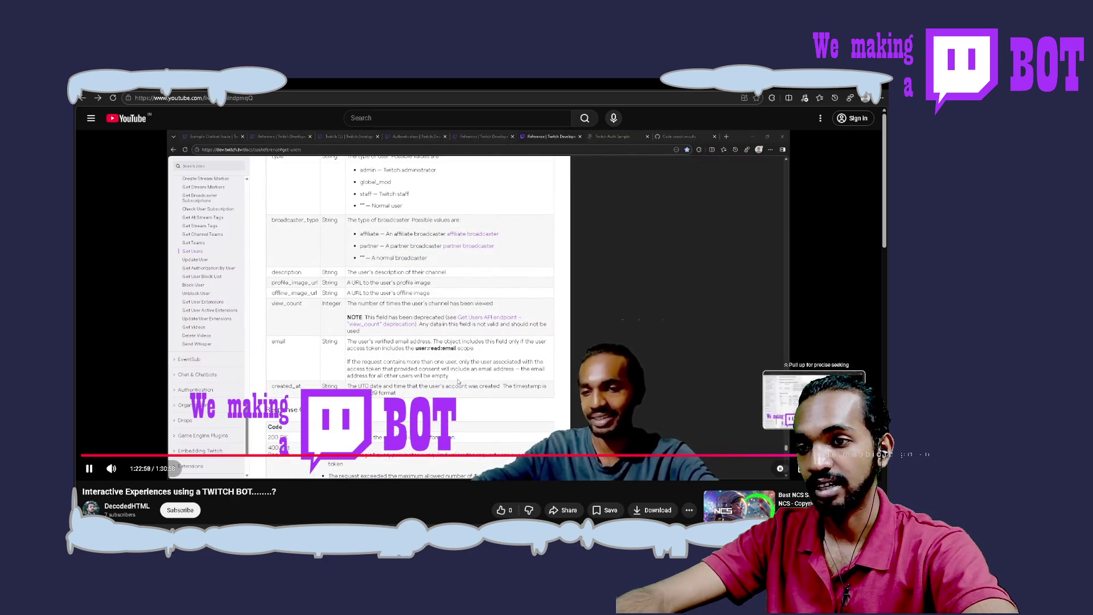
drag(810, 455, 818, 455)
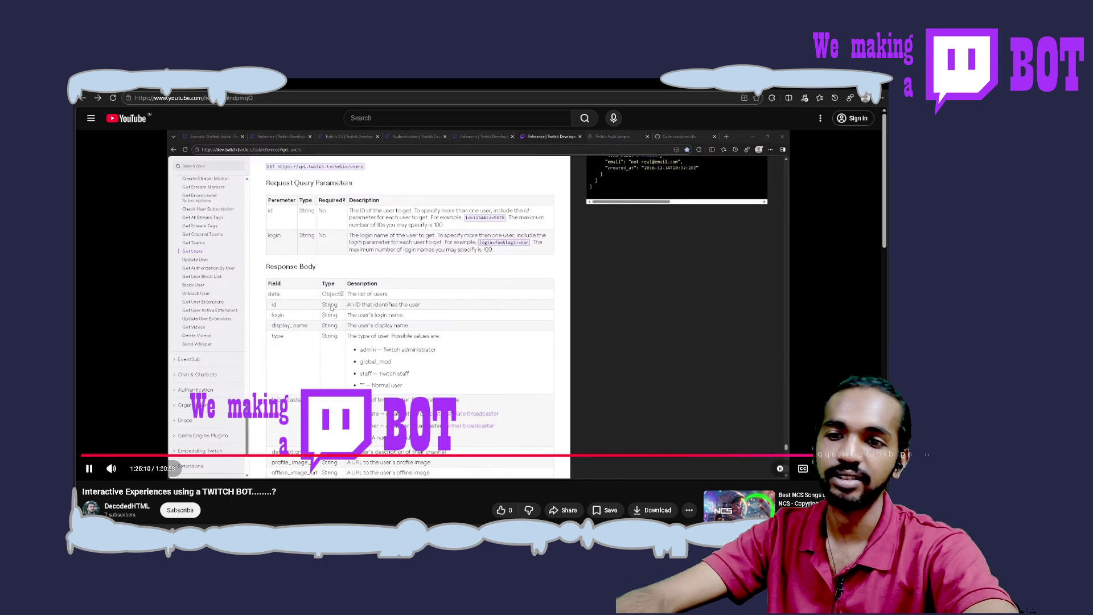
drag(830, 456, 834, 455)
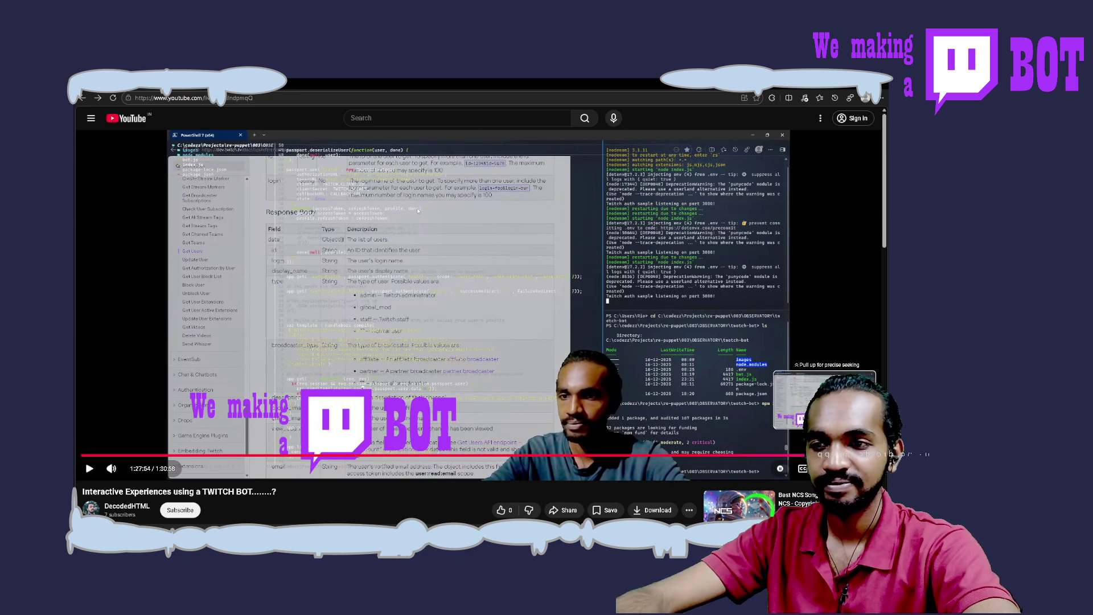
click(849, 455)
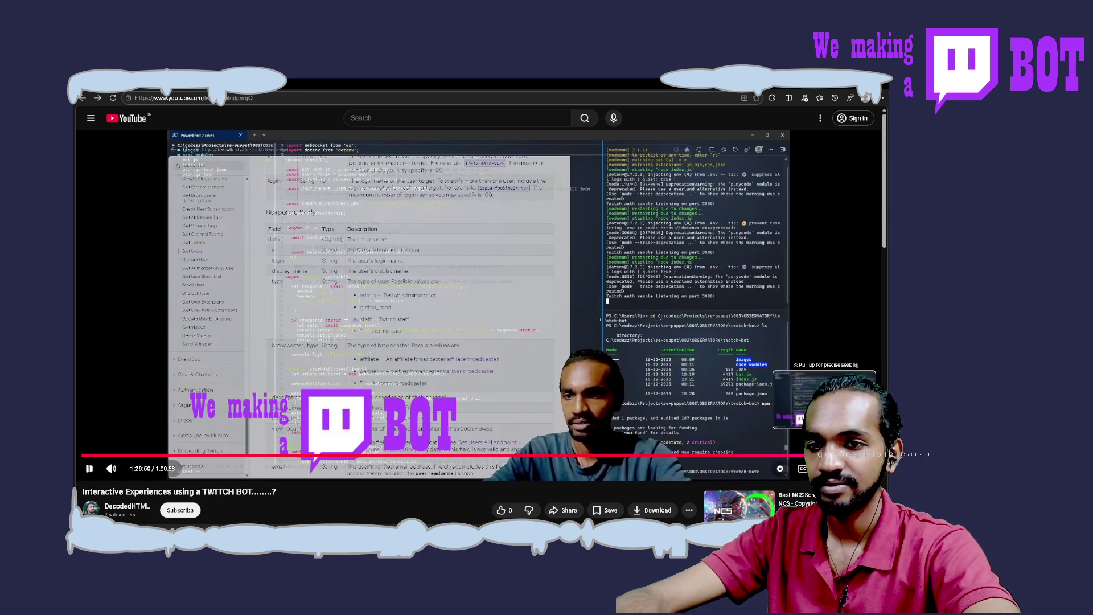
Step: Jump the tutorial to 1:30:27, where the code editor appears, and pause it
click(859, 456)
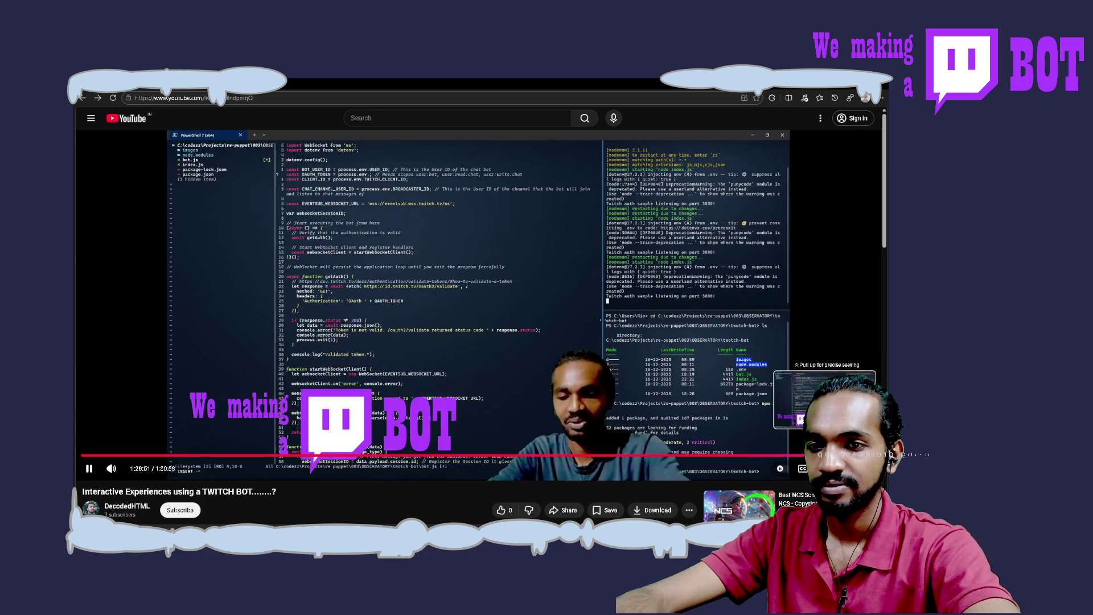
click(867, 455)
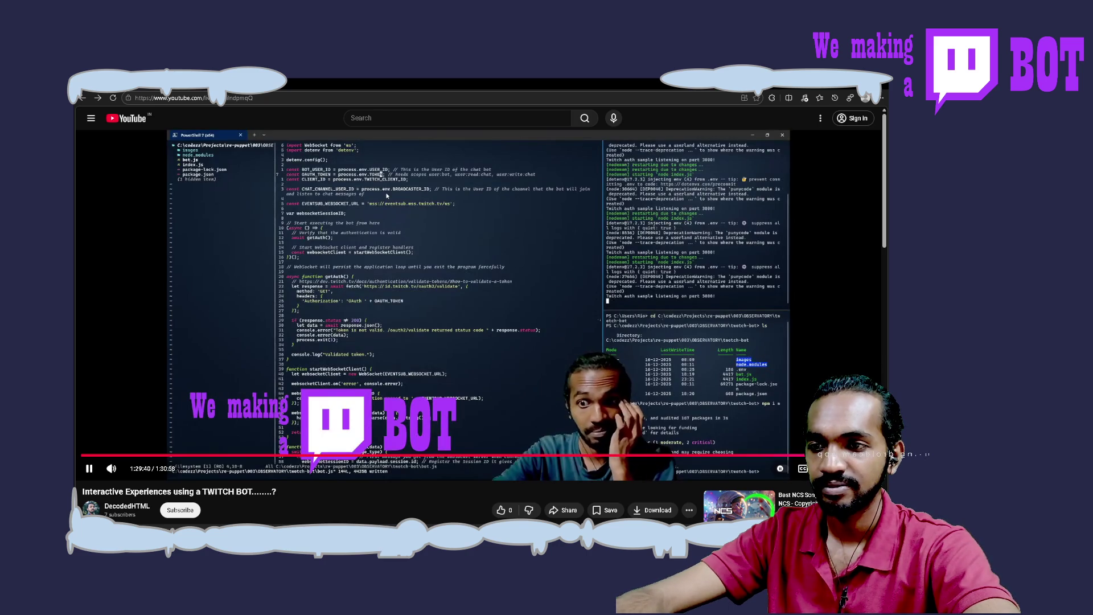
click(871, 455)
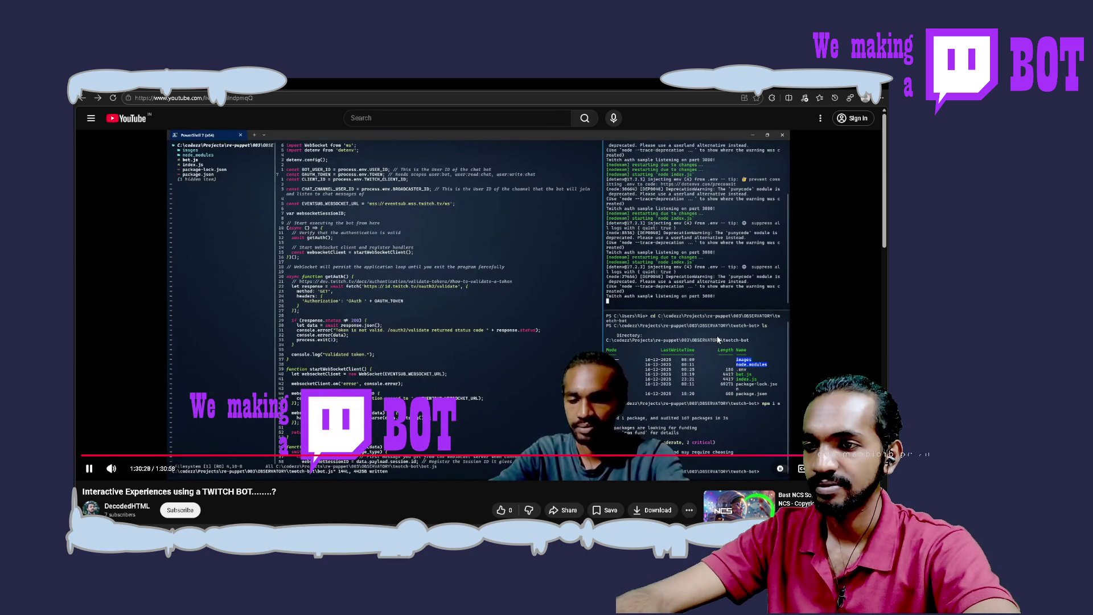
click(718, 340)
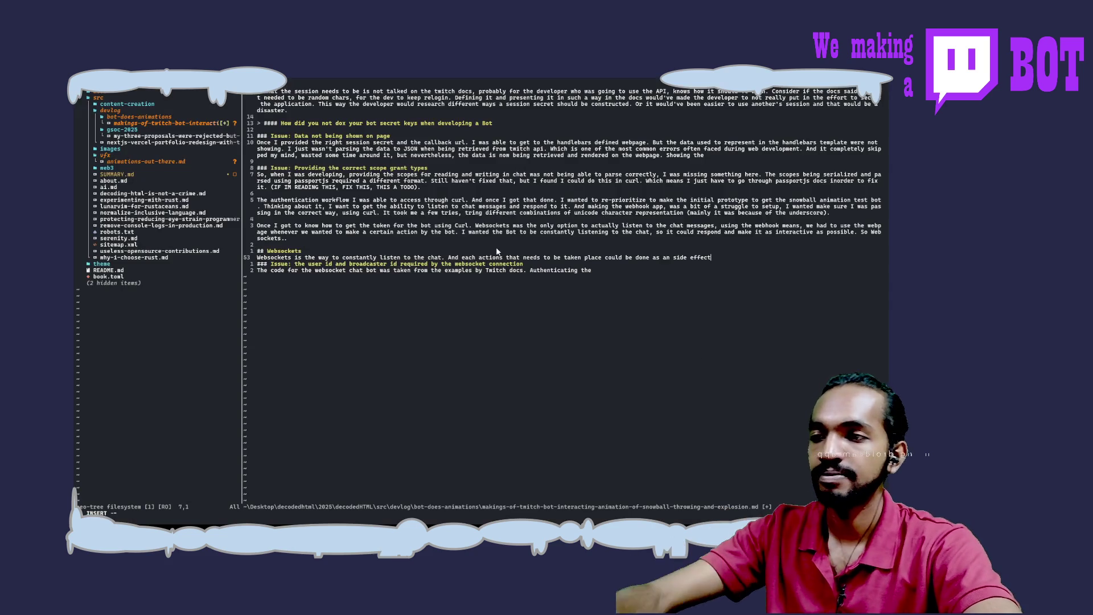
Step: Change the heading to 'Issue: Is the broadcaster id and user id the same,'
click(610, 272)
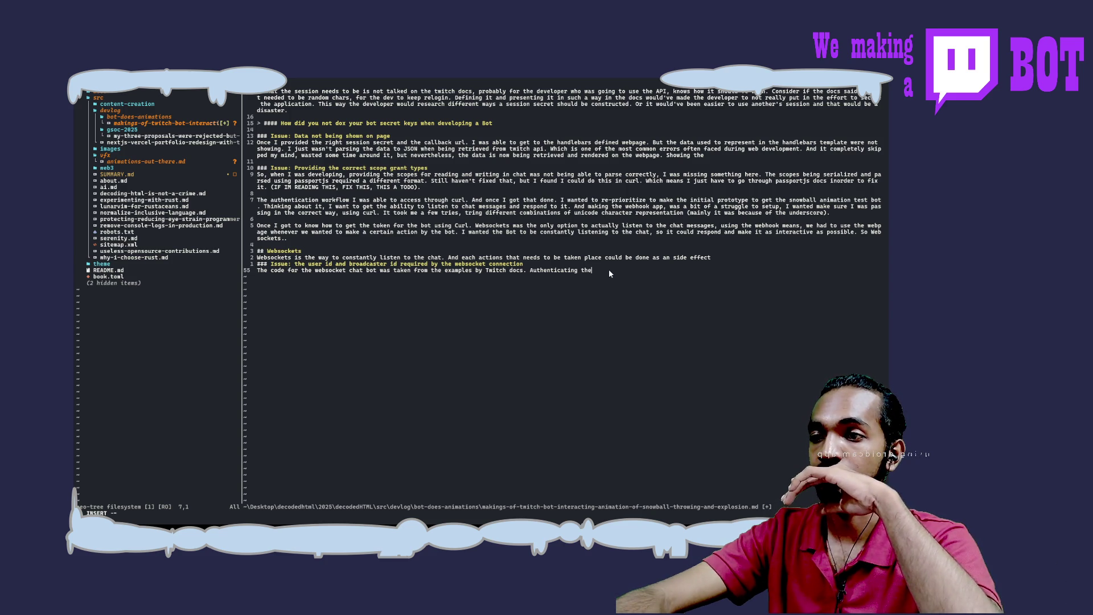
key(Up)
key(BackSpace)
key(BackSpace)
key(BackSpace)
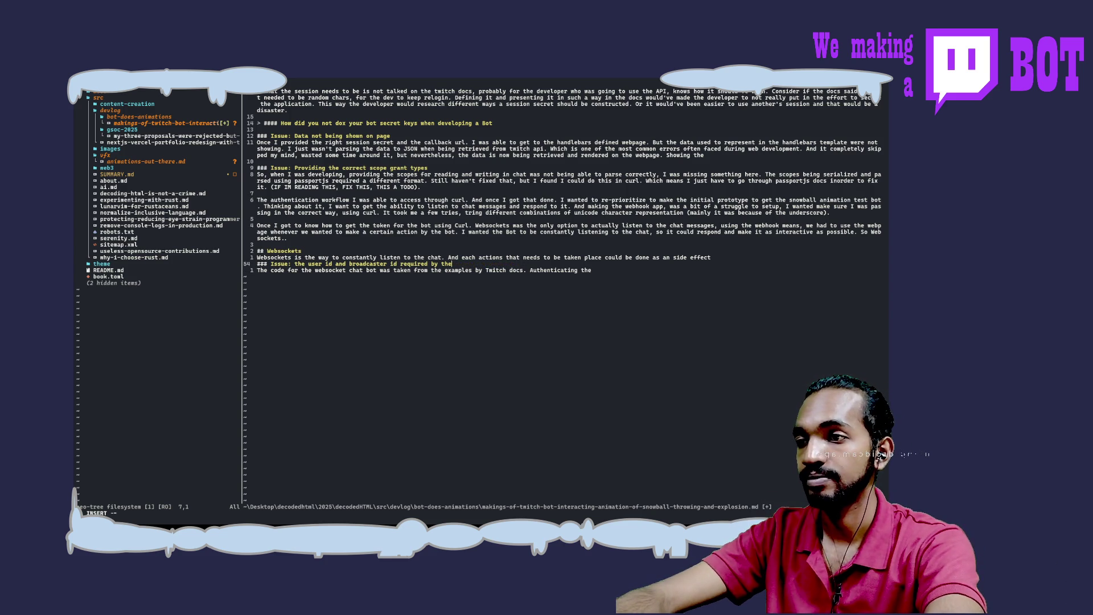
key(BackSpace)
key(BackSpace)
key(BackSpace)
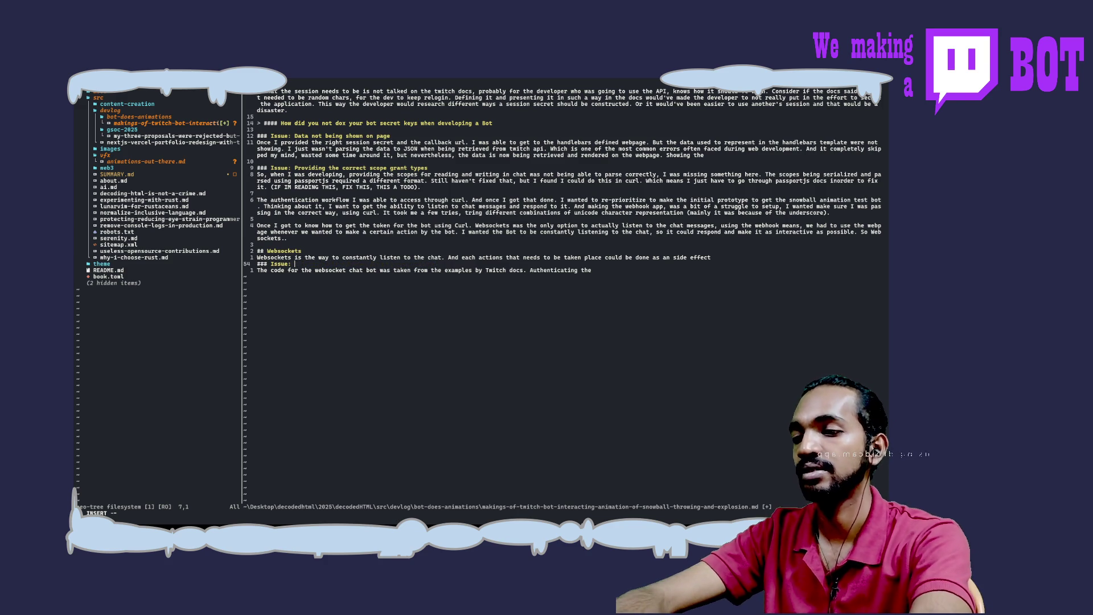
text(User)
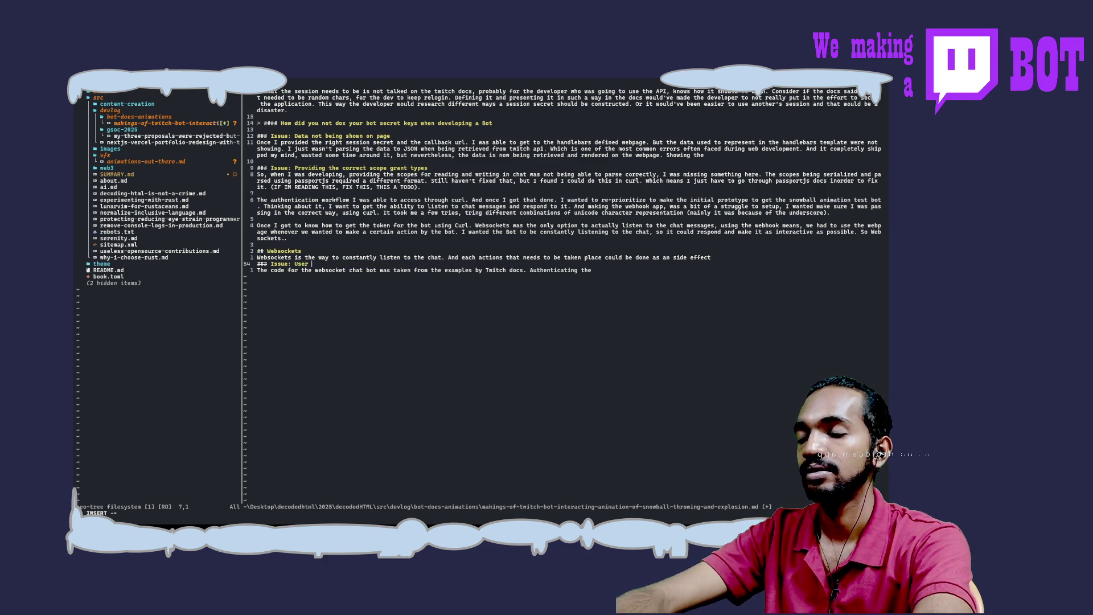
key(BackSpace)
key(BackSpace)
key(BackSpace)
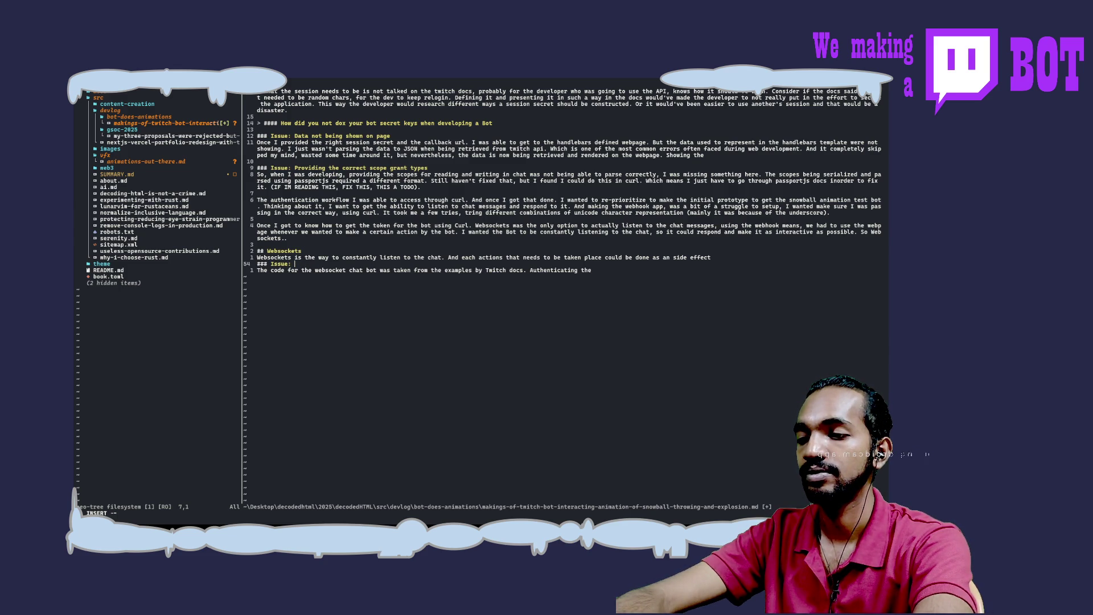
text(I)
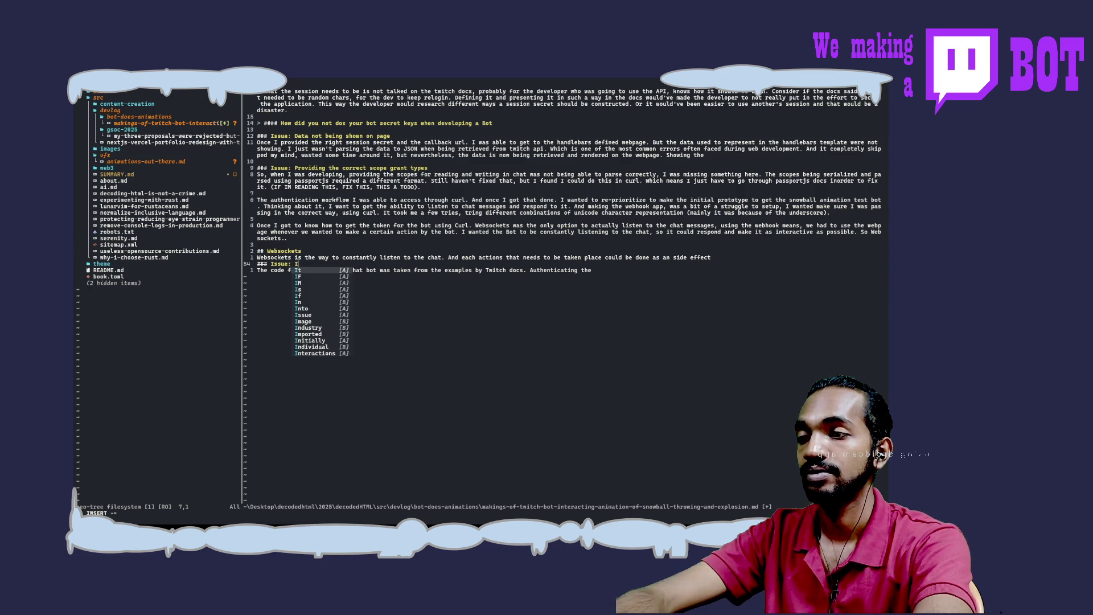
text(s the broada)
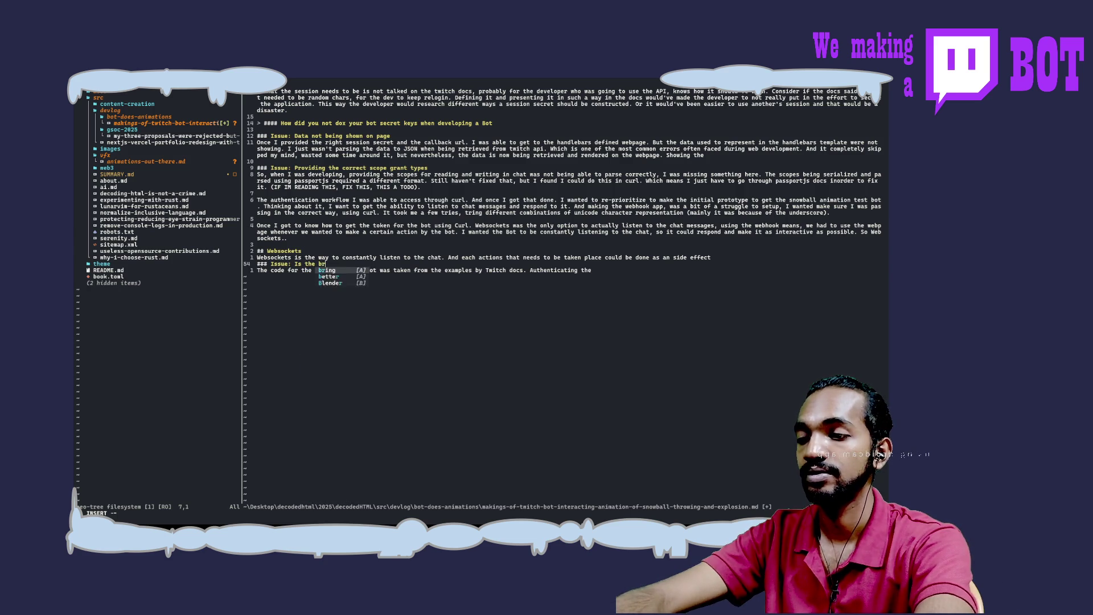
key(BackSpace)
text(ca)
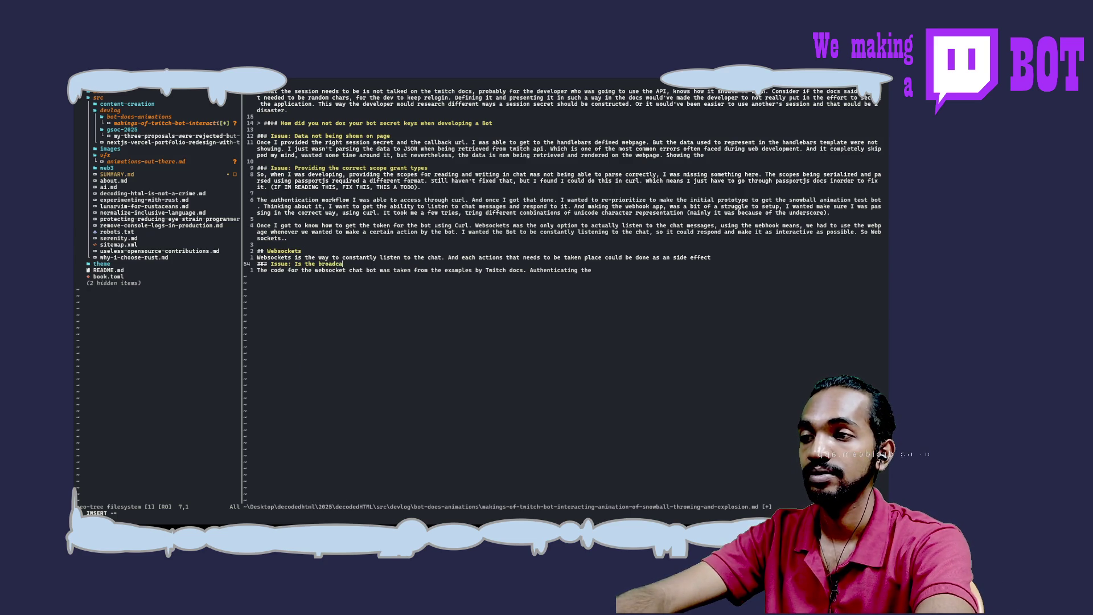
text(ster id and)
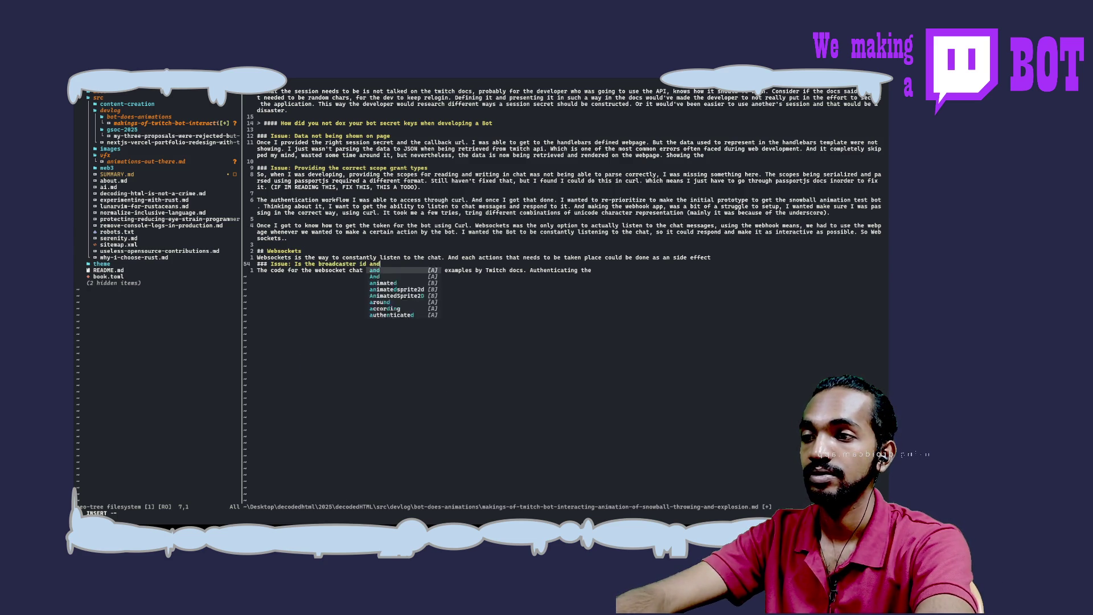
text( user id the same,)
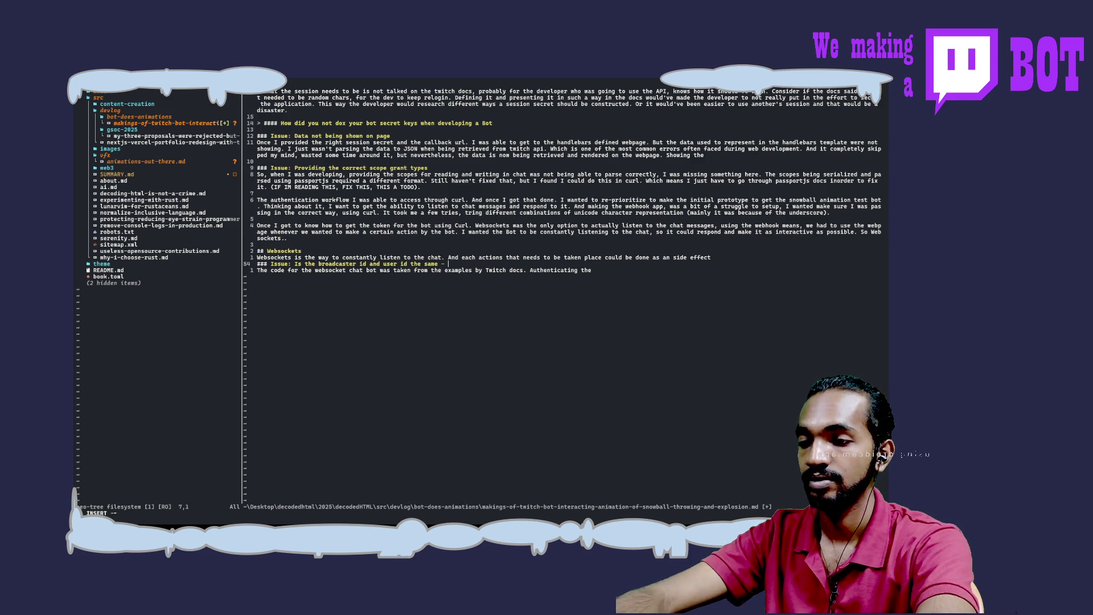
key(Down)
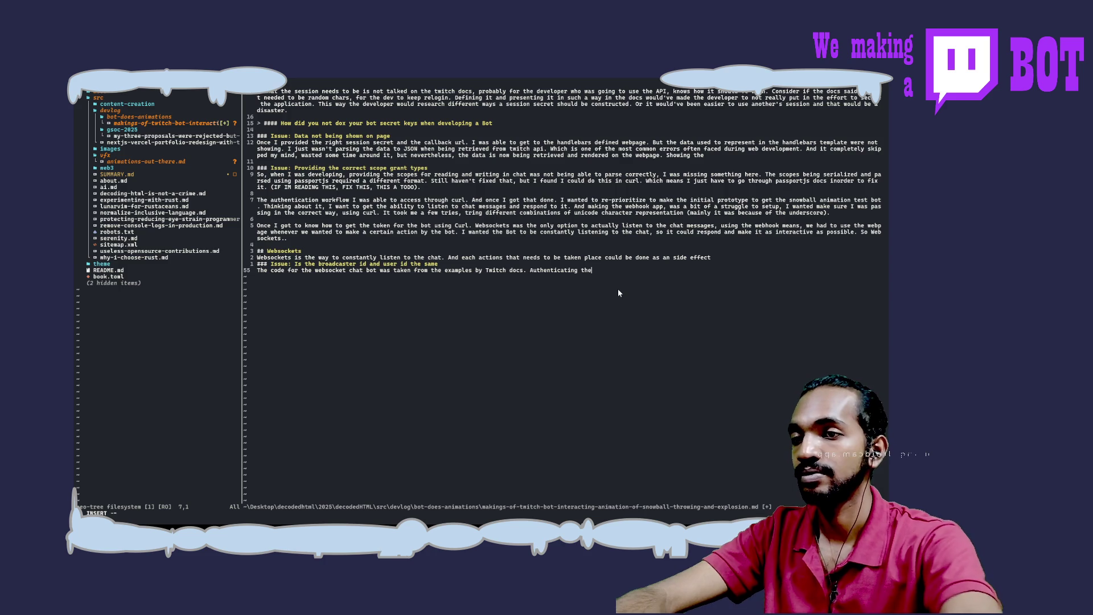
key(Escape)
Step: Move the websocket-code sentence above the Issue heading
key(u)
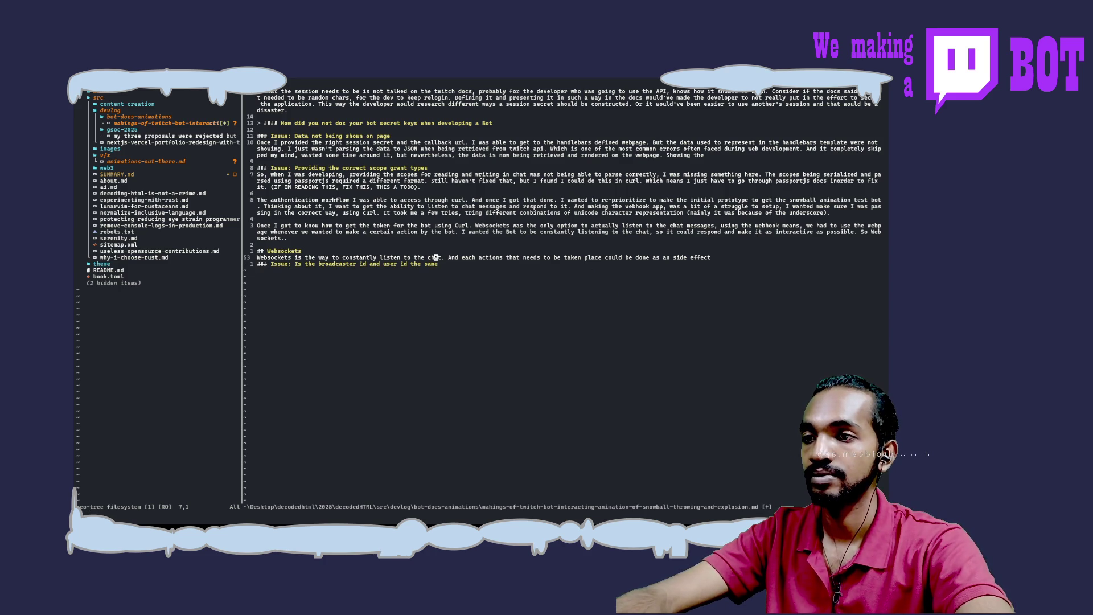
key(ctrl+r)
key(j)
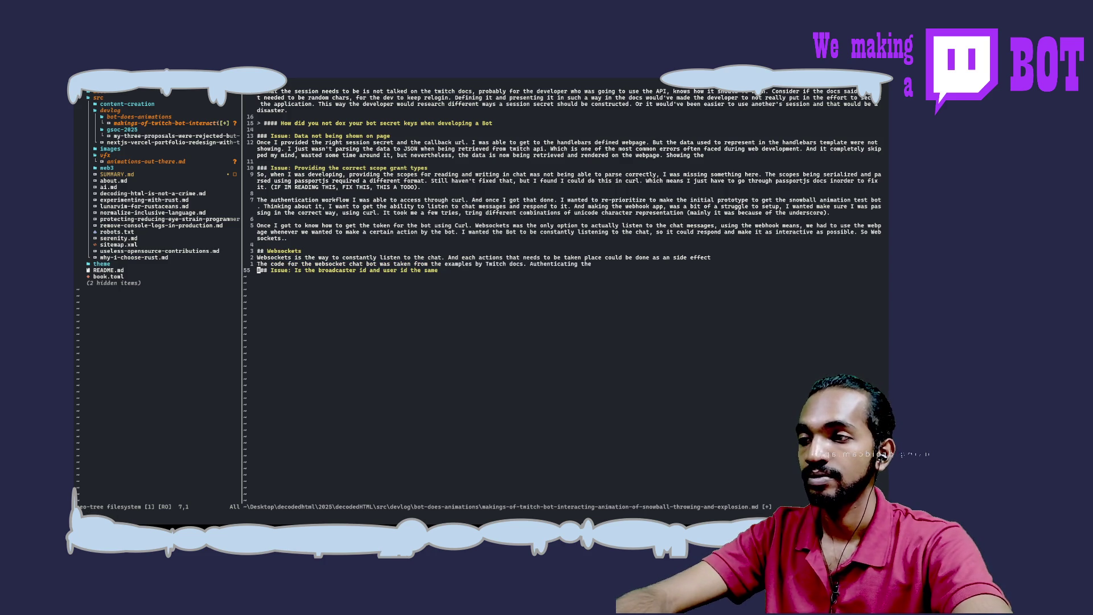
Step: Start a paragraph with 'When' under the Issue heading and save the post
key(A)
key(Return)
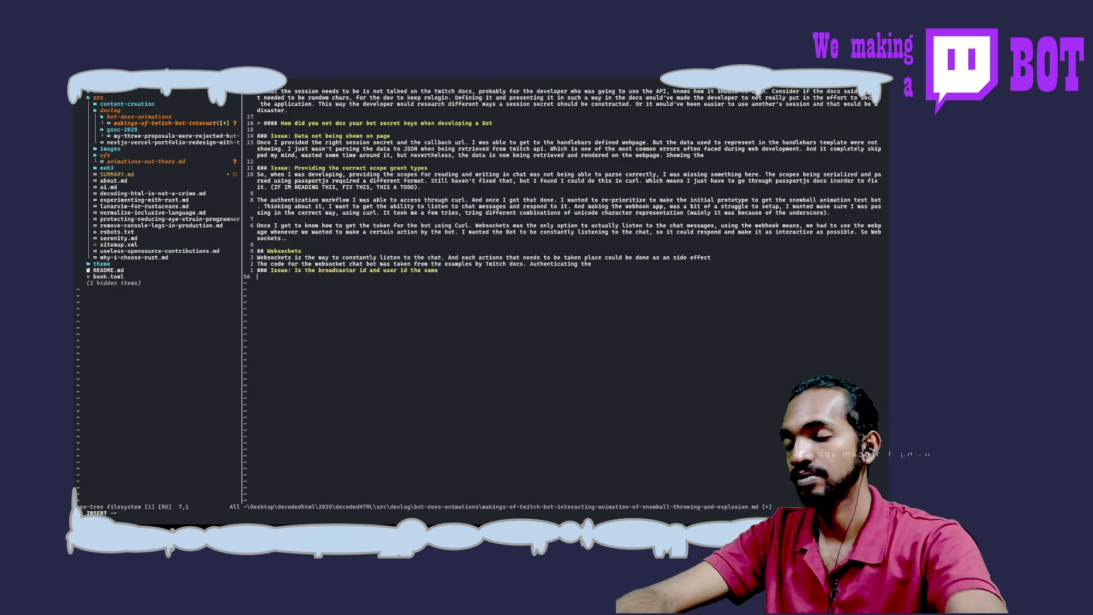
text(When)
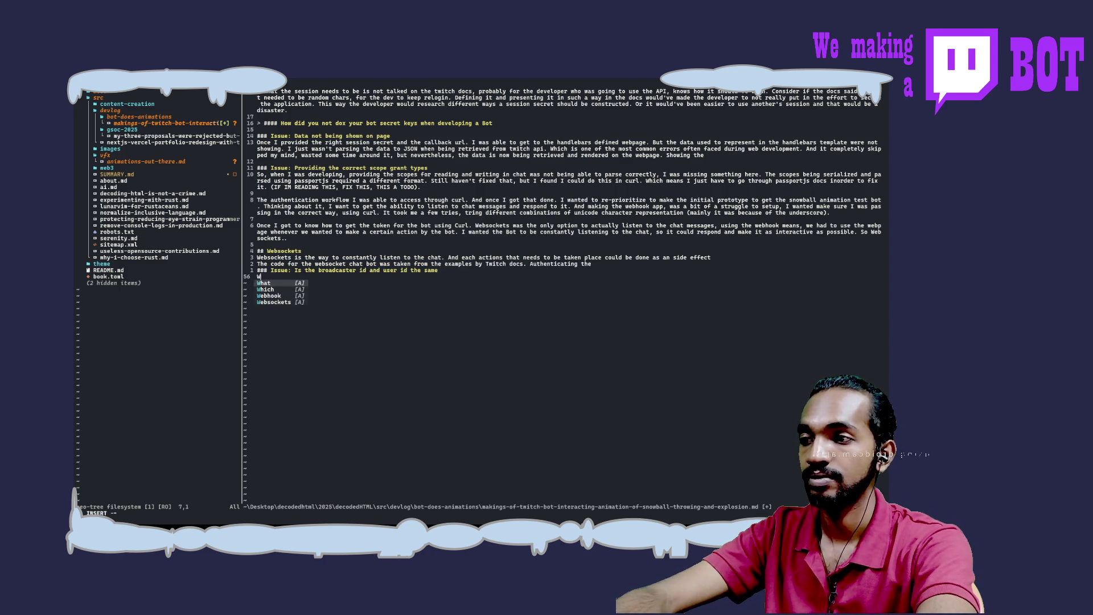
key(Escape)
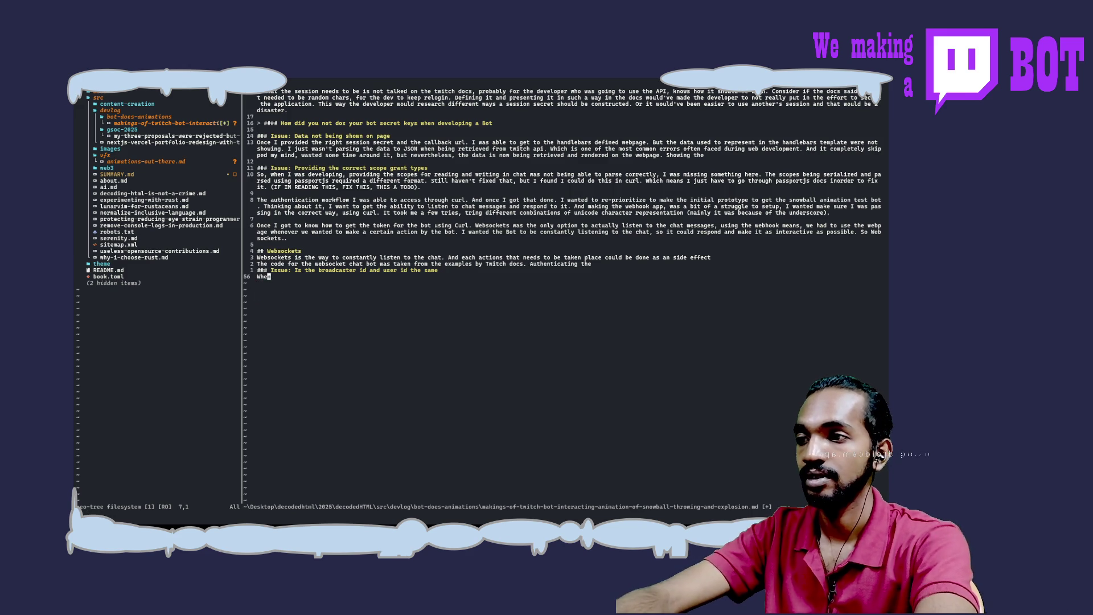
text(:w)
key(Return)
key(a)
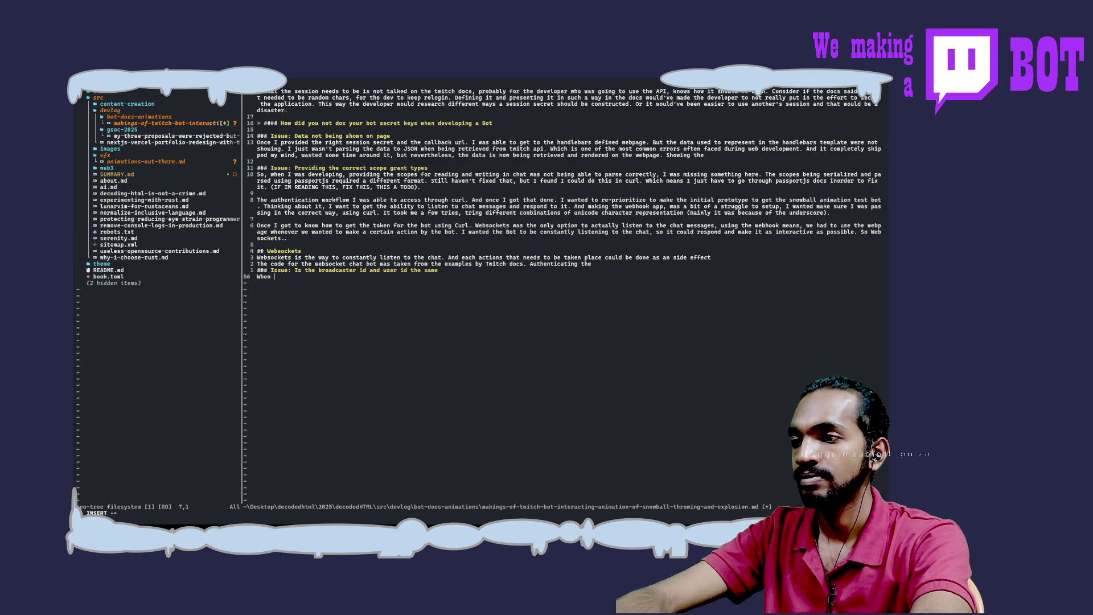
Step: Write that going through the Twitch docs tested endpoints and set up my websocket connection
key(BackSpace)
key(BackSpace)
key(BackSpace)
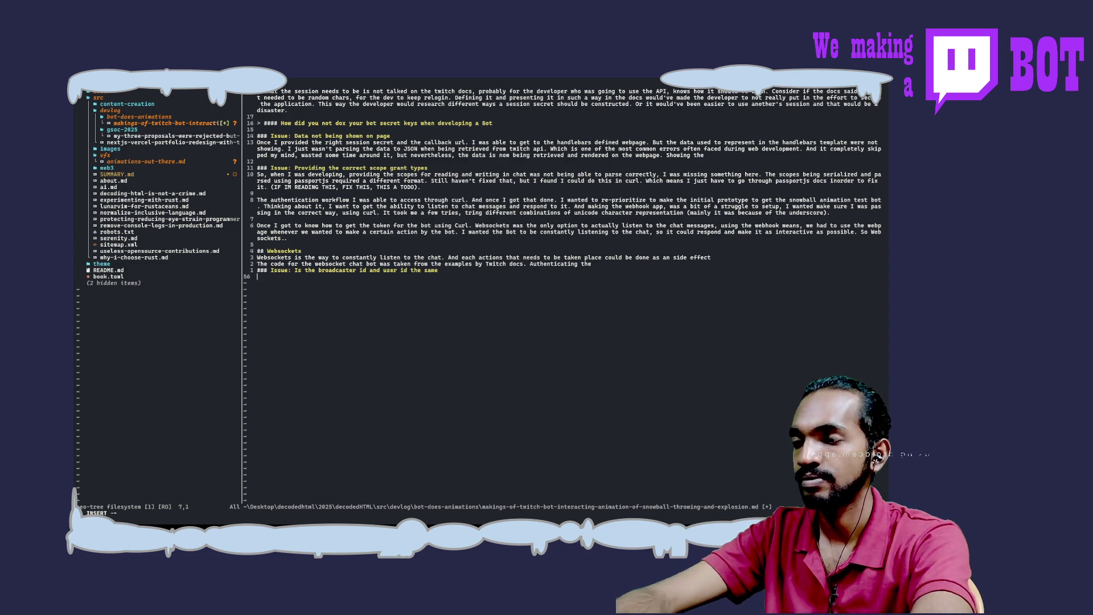
text(The t)
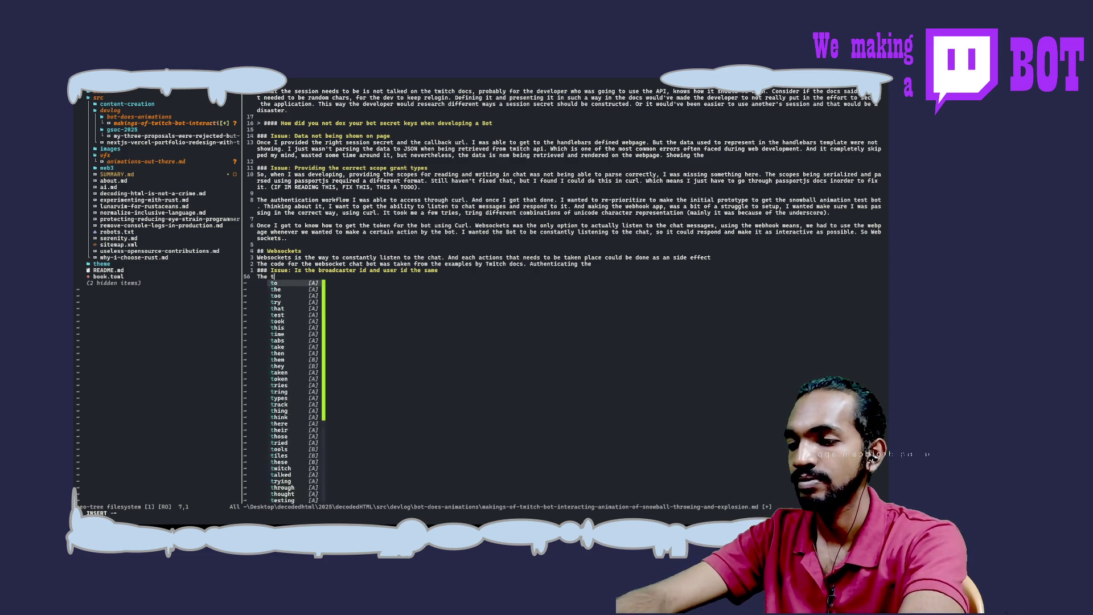
text(witch docs)
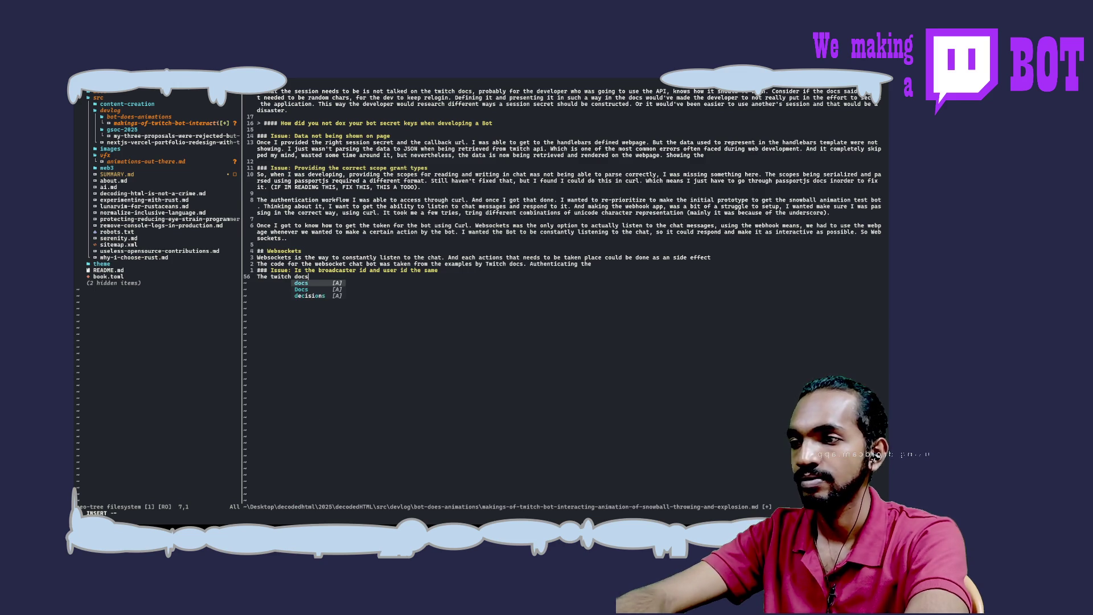
key(BackSpace)
key(BackSpace)
key(BackSpace)
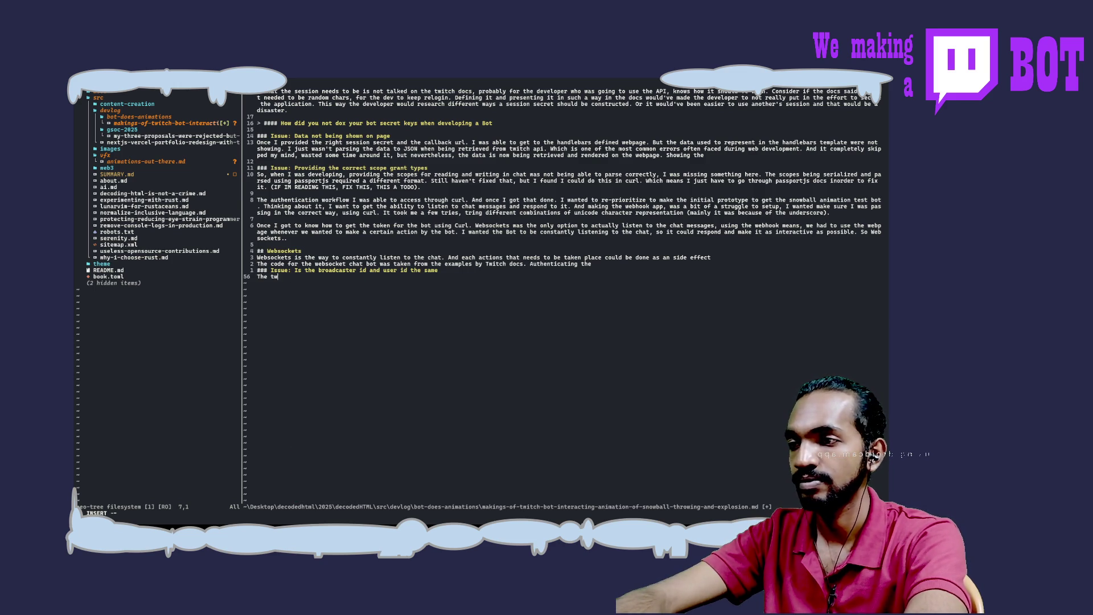
text(When )
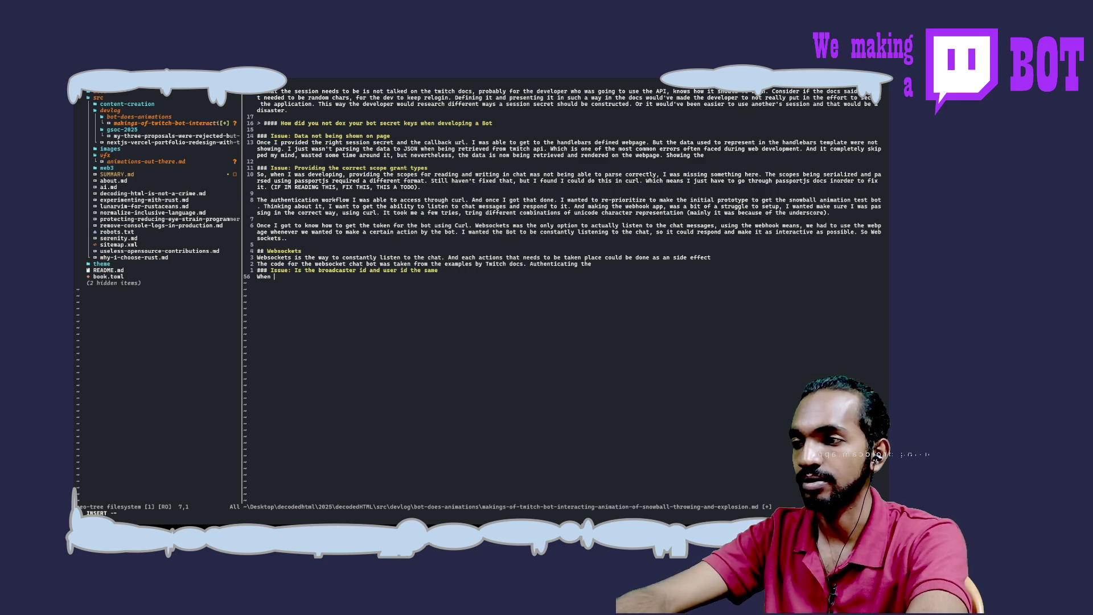
text(I was read)
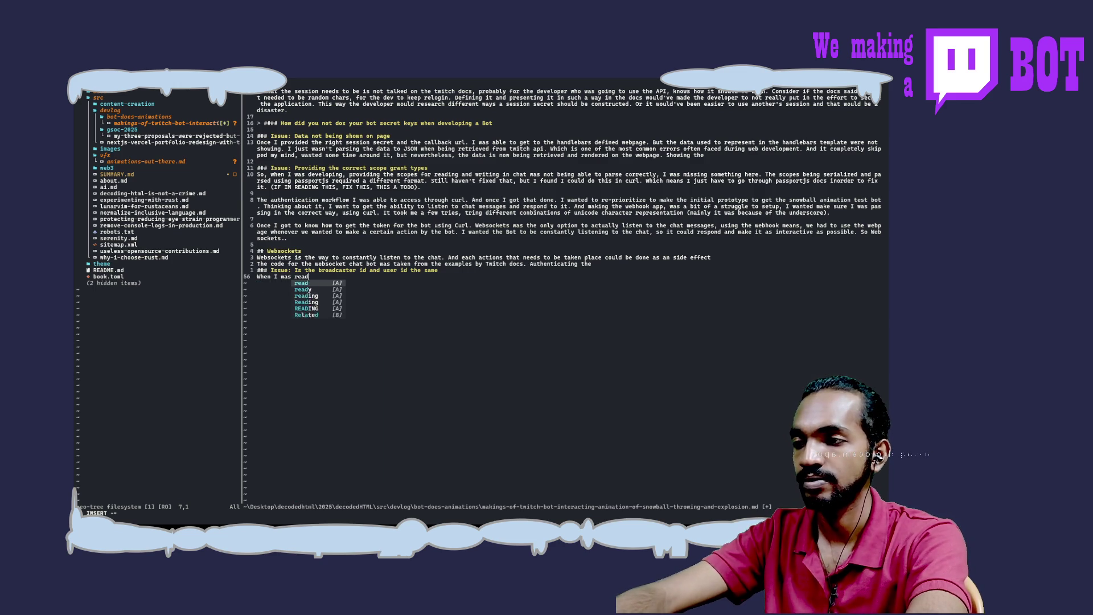
text(ing the tw)
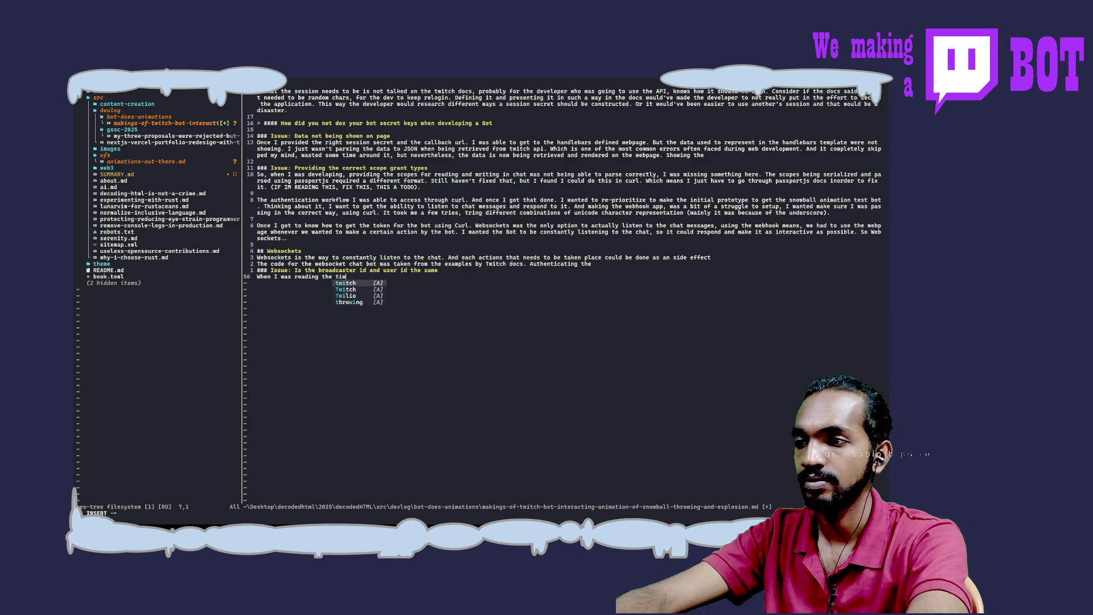
key(BackSpace)
key(BackSpace)
key(BackSpace)
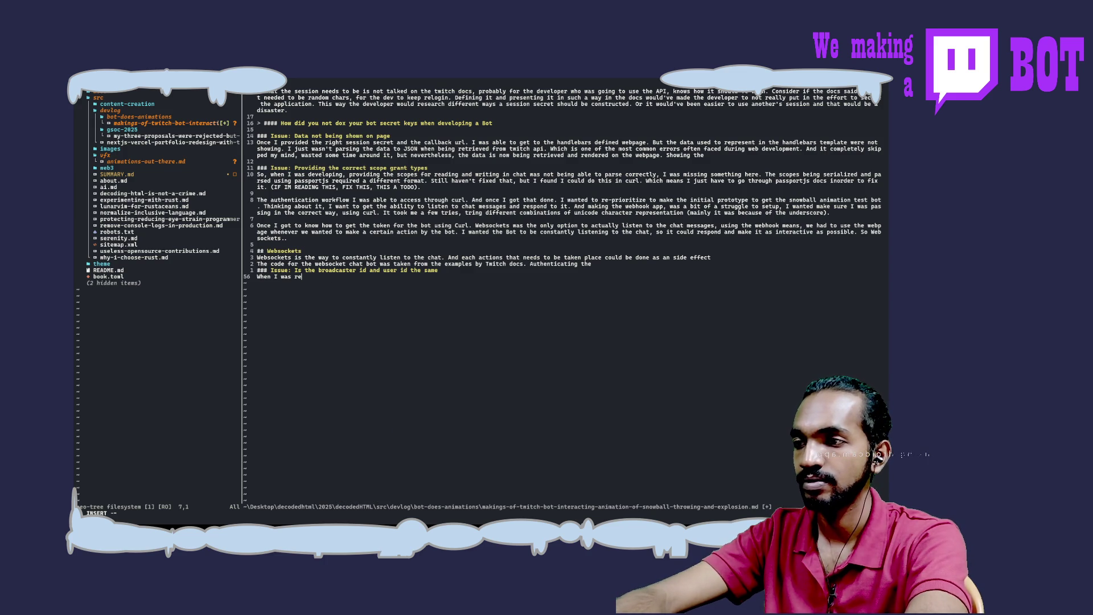
text(going th)
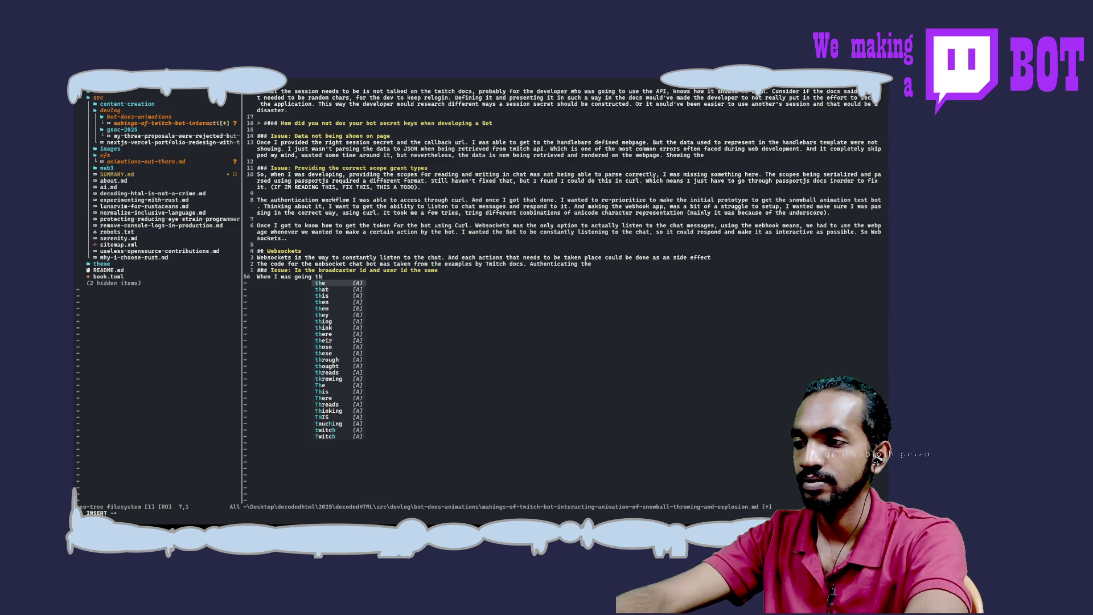
text(rough the )
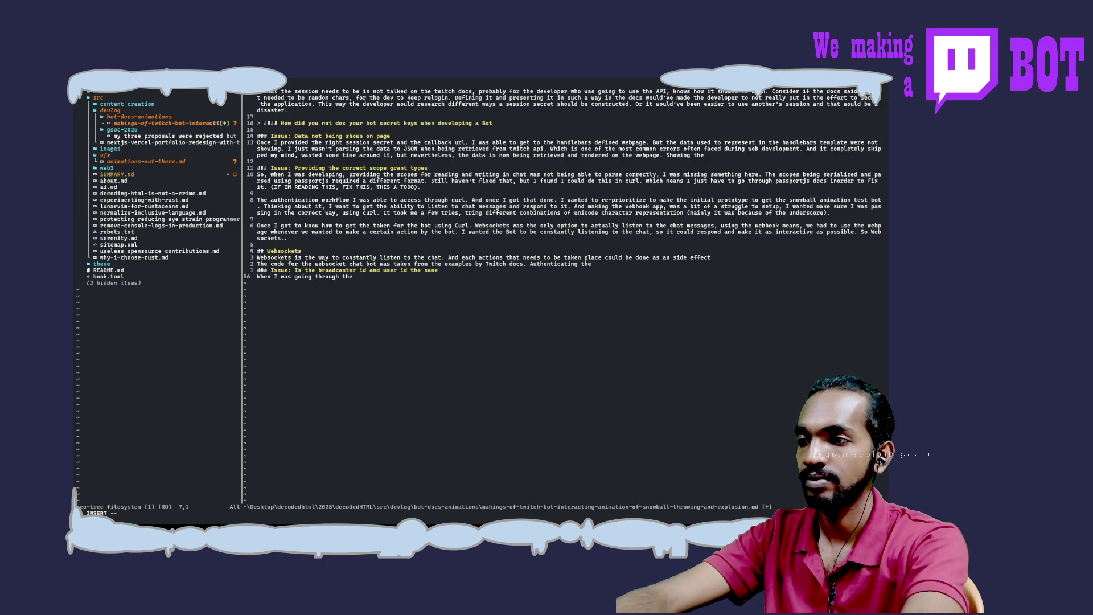
text(Twitch docs )
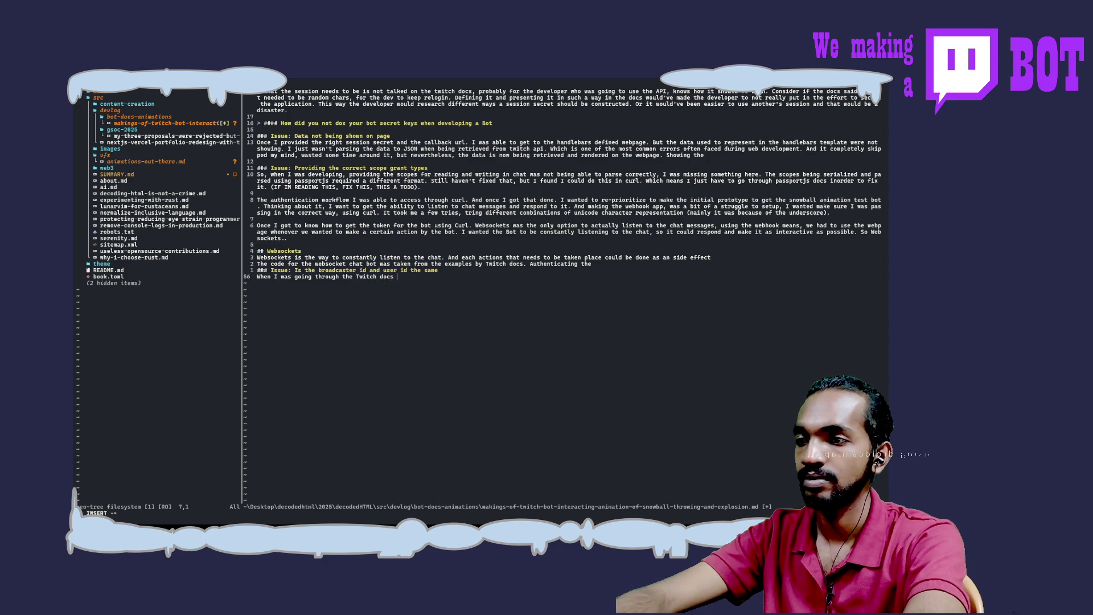
text(for testing out the di)
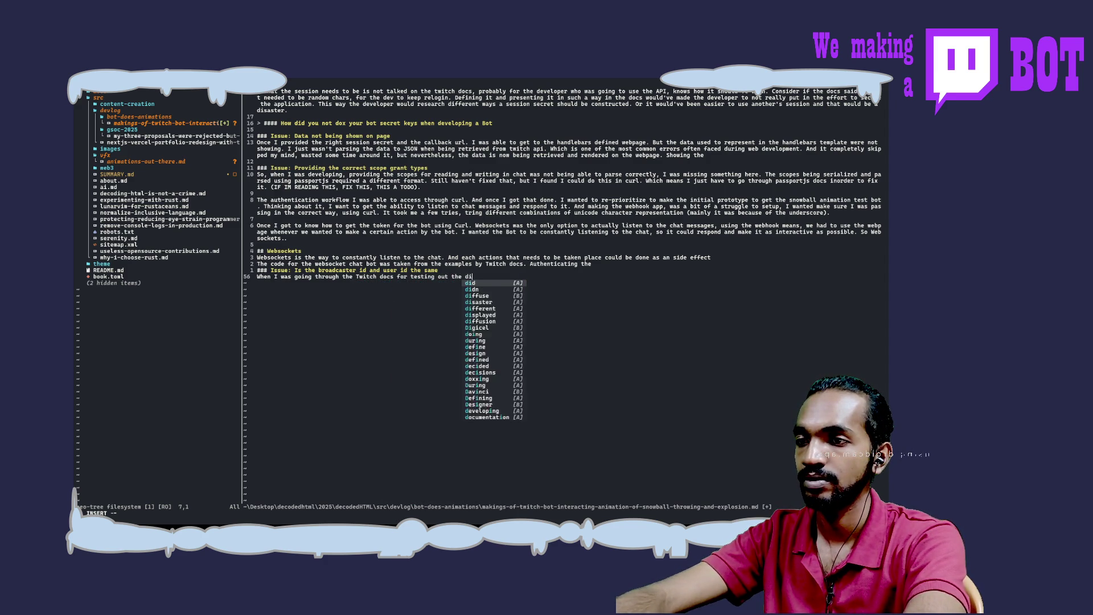
text(fferent endp)
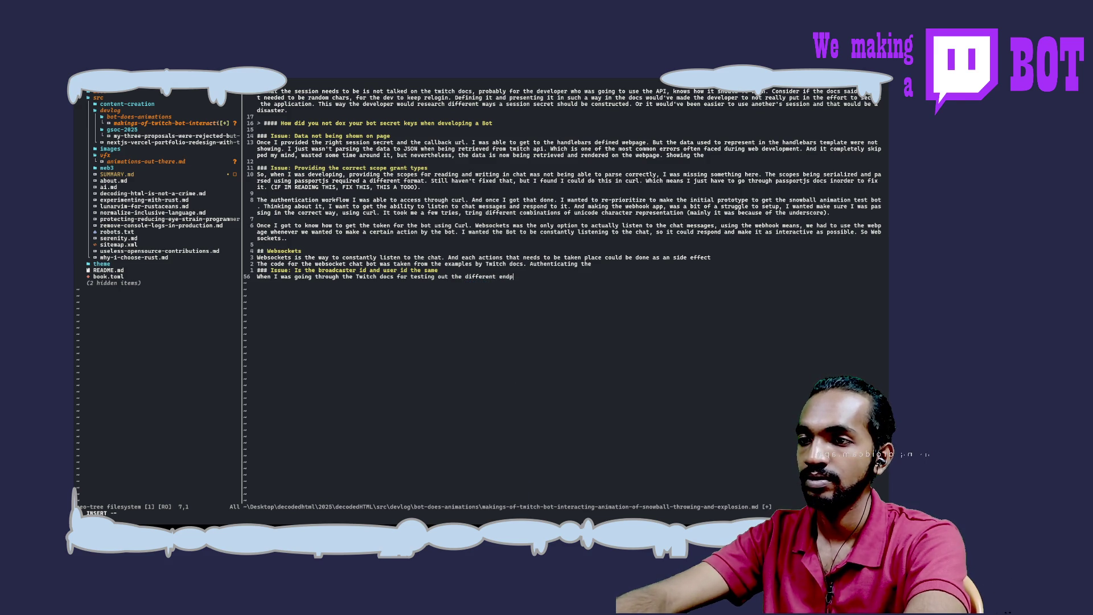
text(oints, )
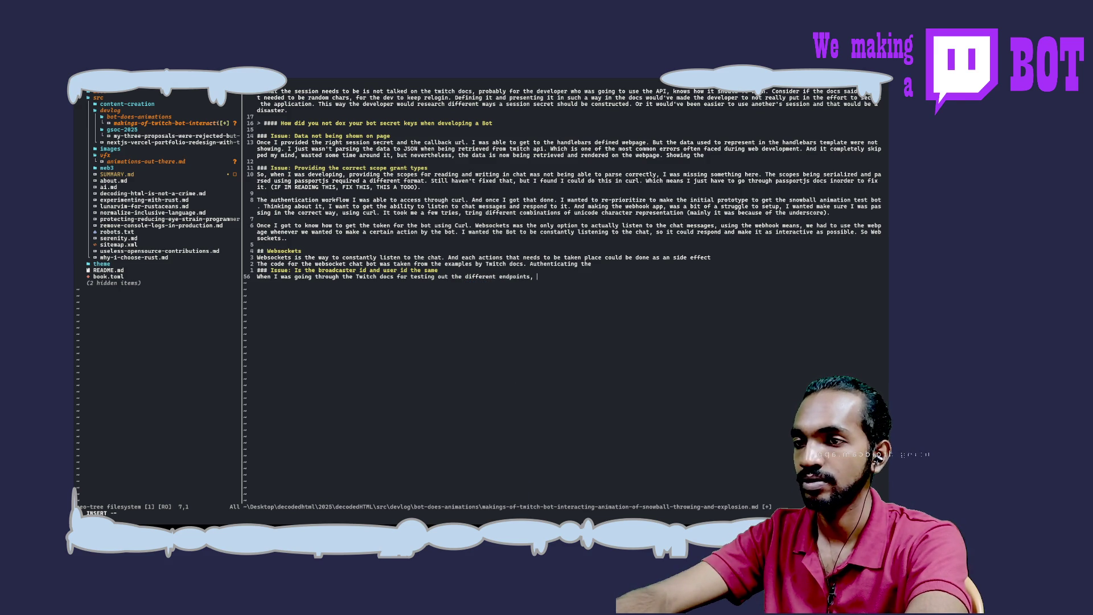
text(and to se)
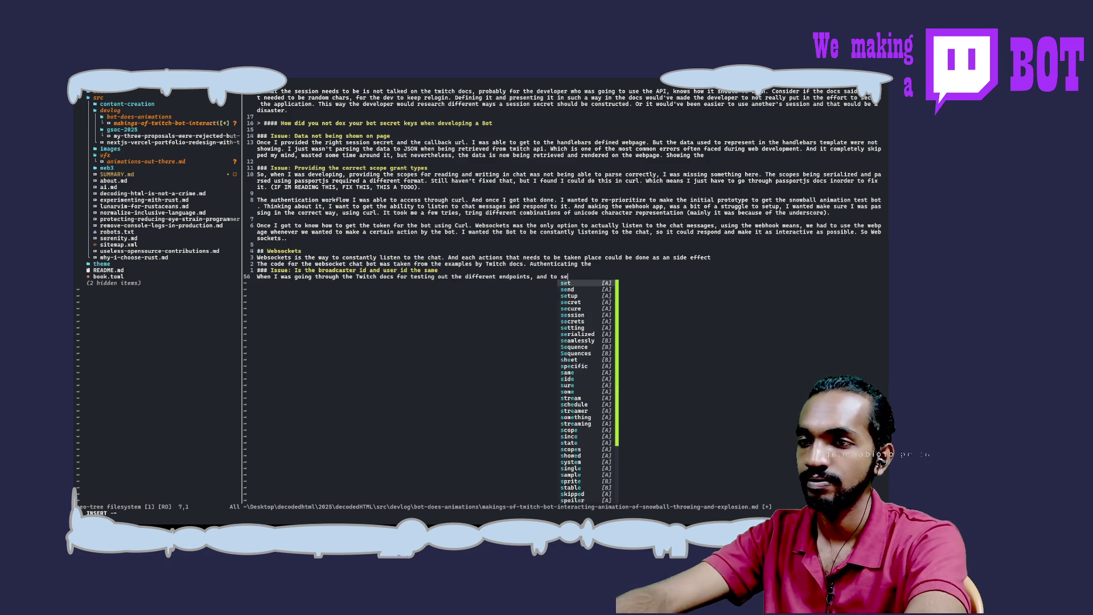
text(tup our)
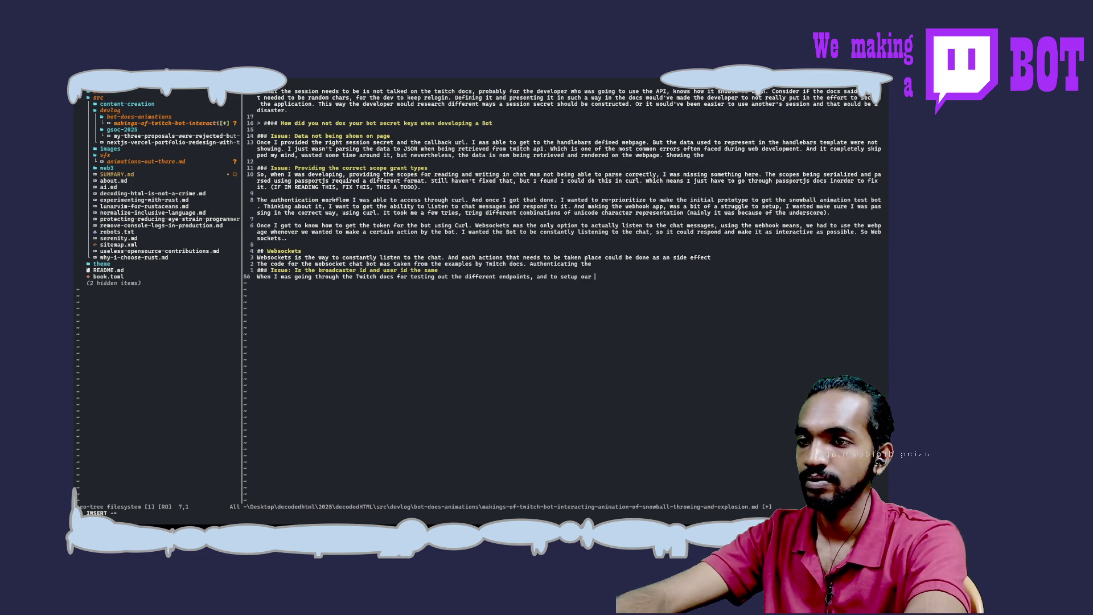
key(BackSpace)
key(BackSpace)
key(BackSpace)
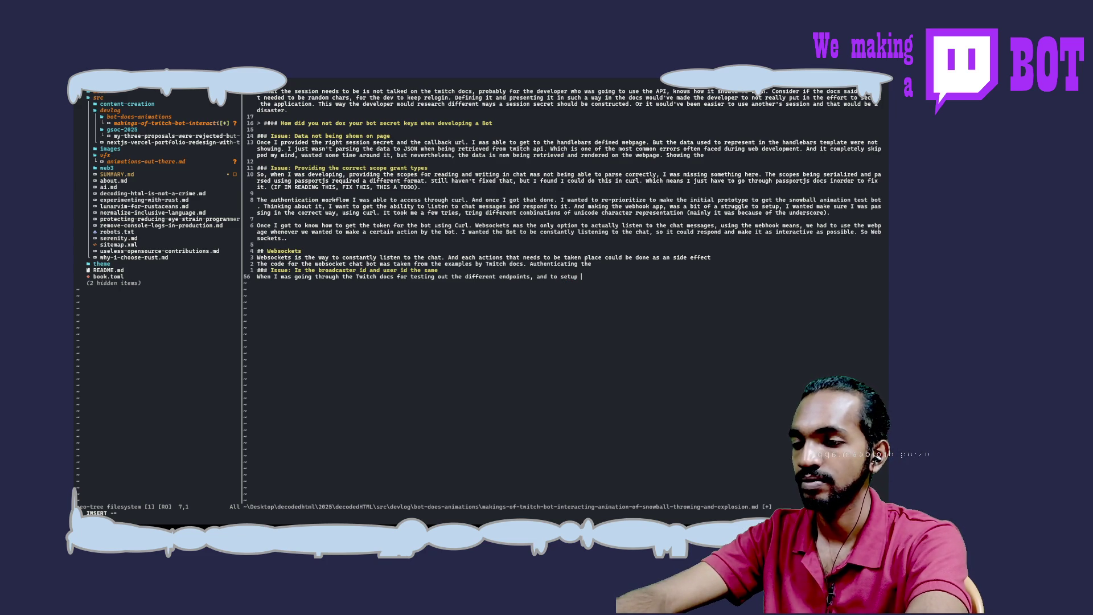
text(my we)
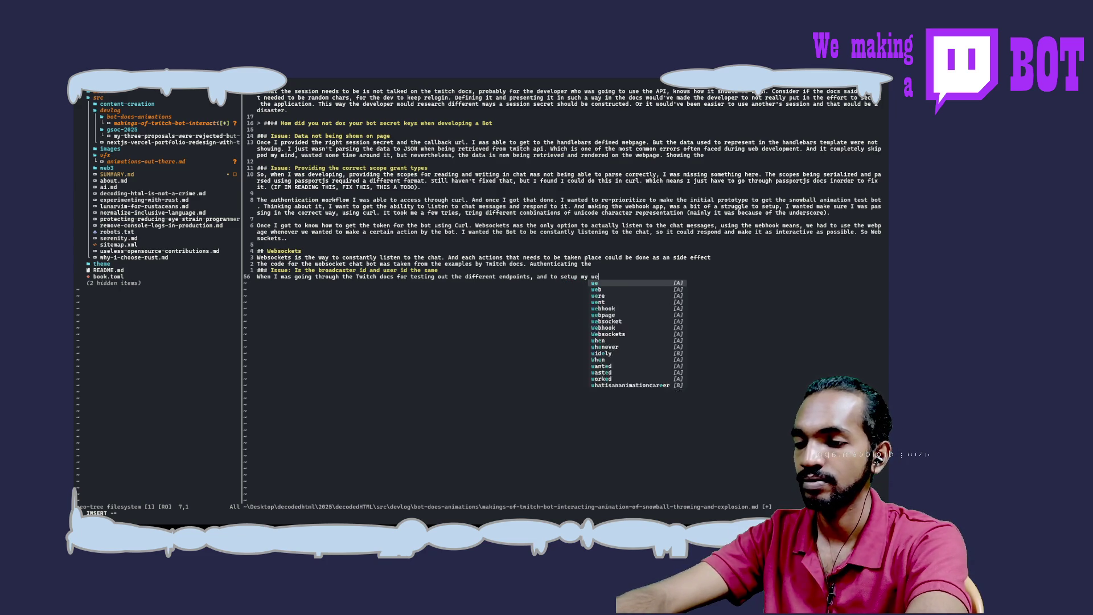
text(bsocket co)
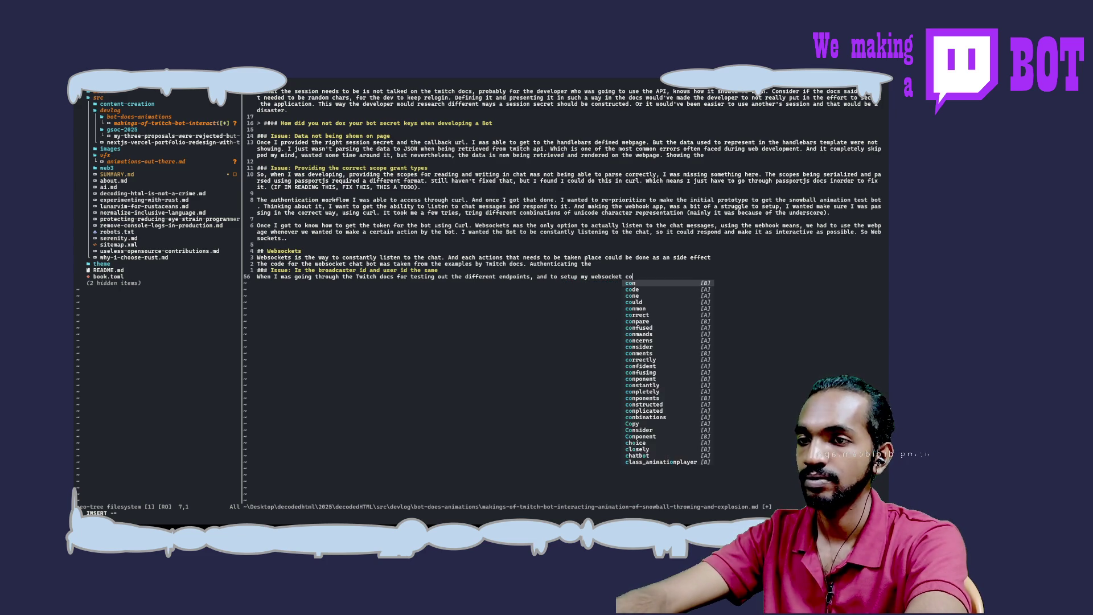
text(nnection.)
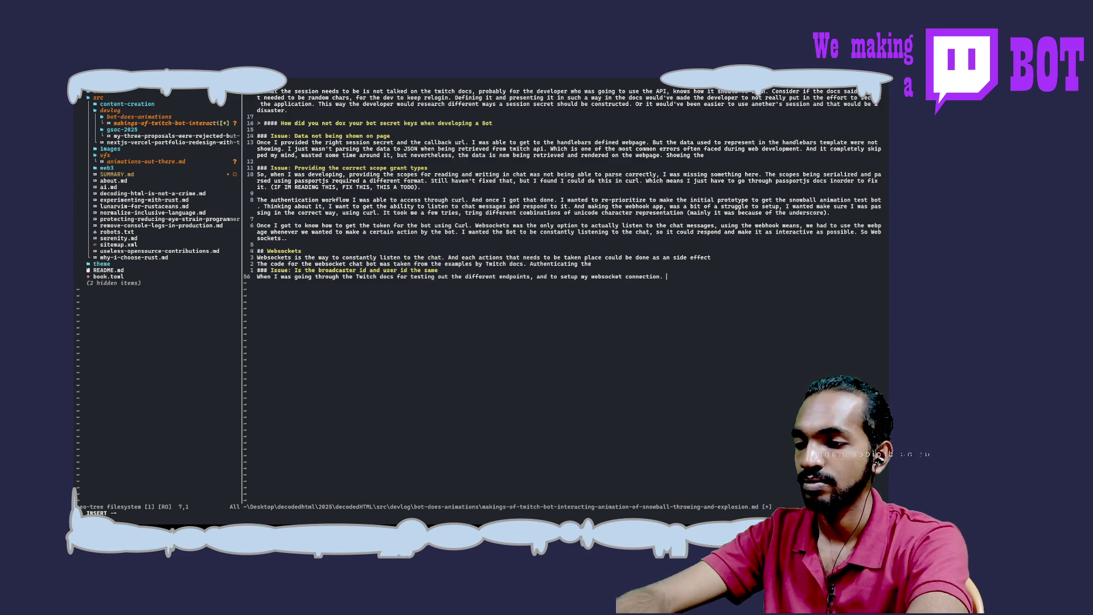
Step: Add that the user id and broadcaster id were required for an API call, and proved identical
text(The user)
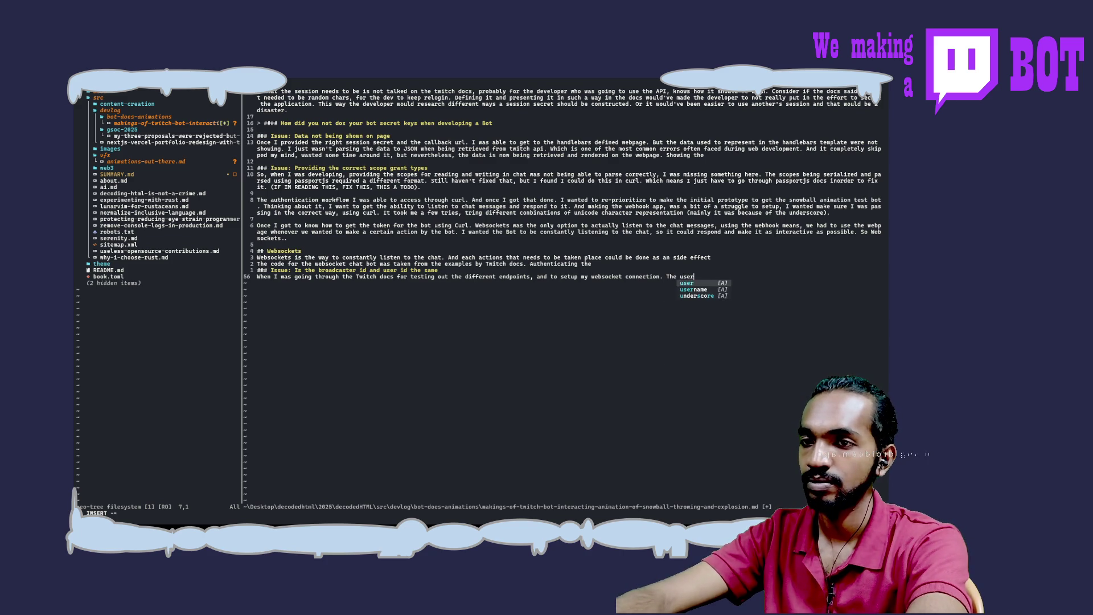
text( id and b)
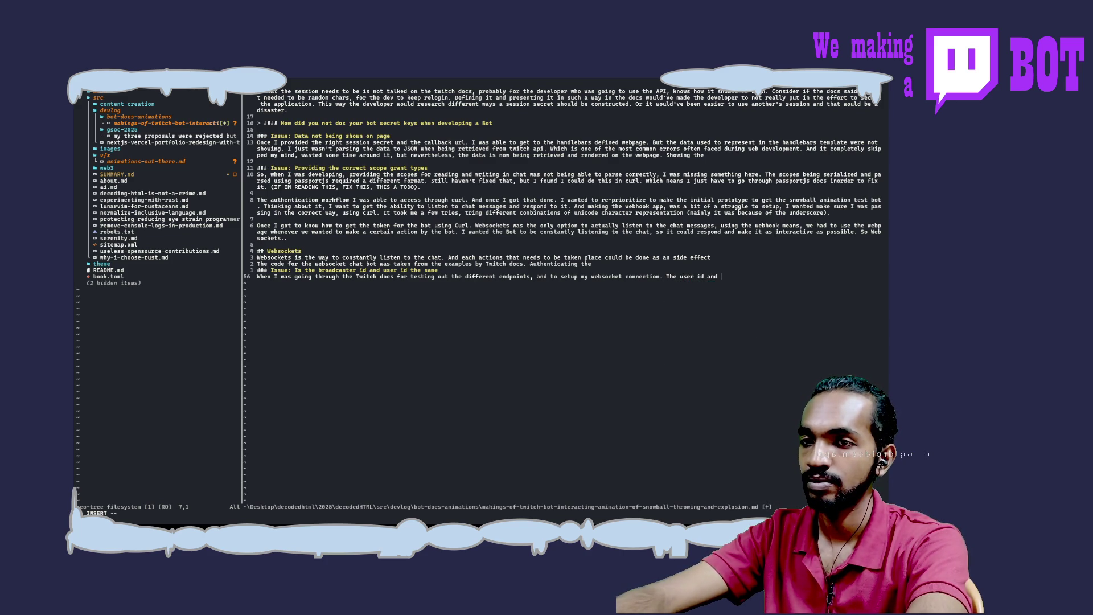
text(ra)
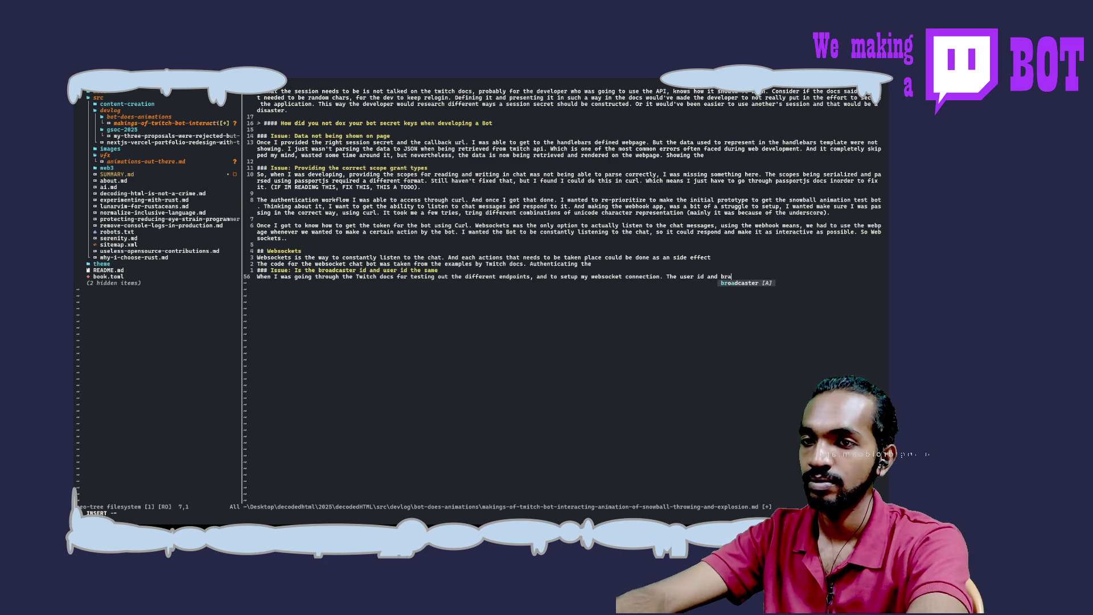
key(Return)
text(id )
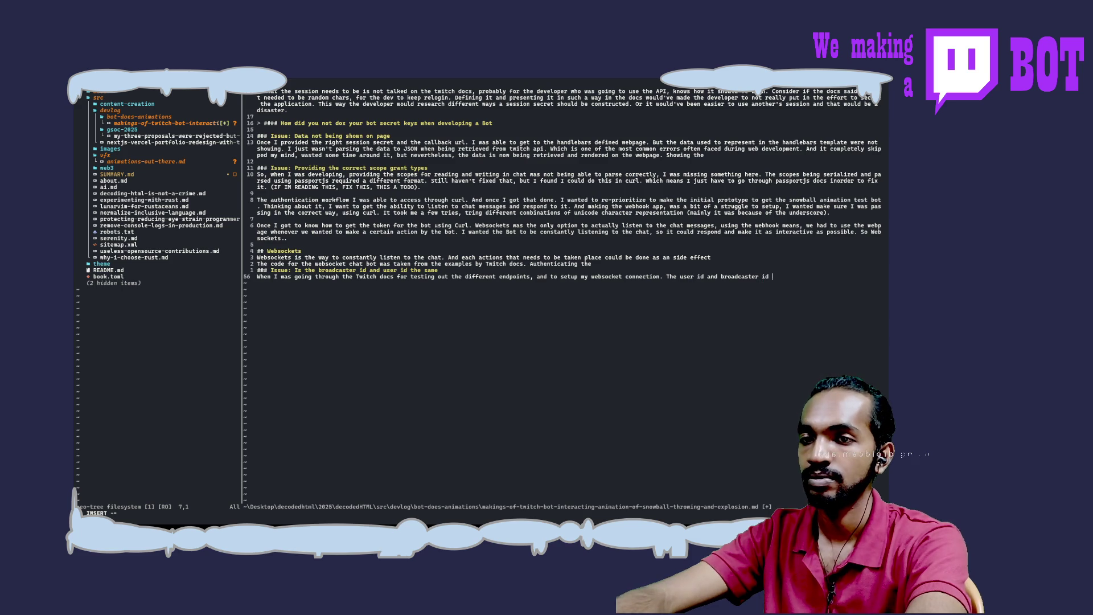
text(was req)
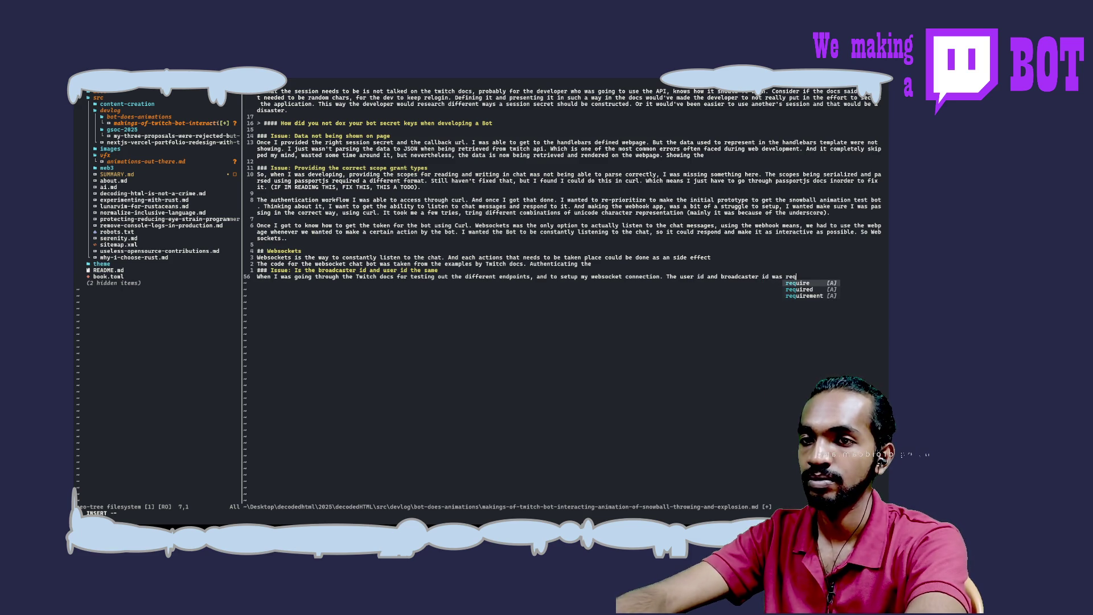
text(uired to m)
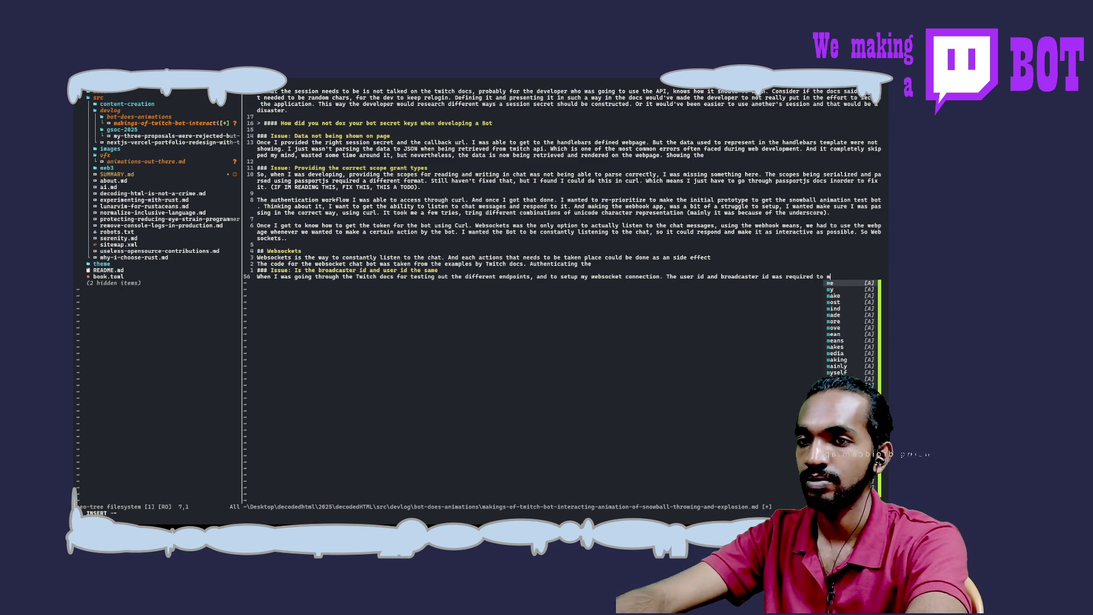
text(ake a)
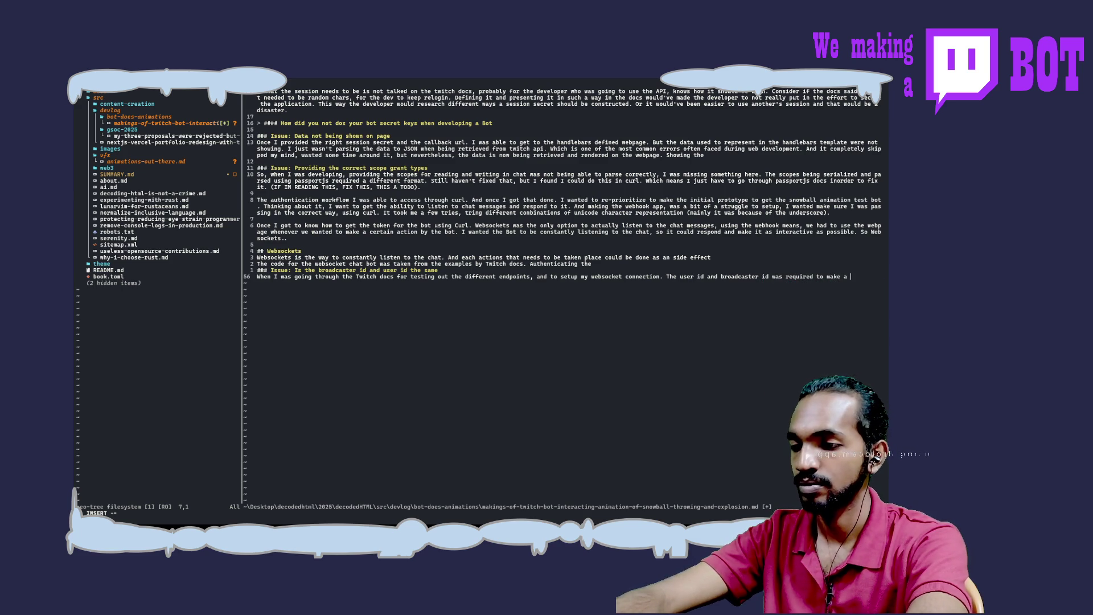
key(BackSpace)
key(BackSpace)
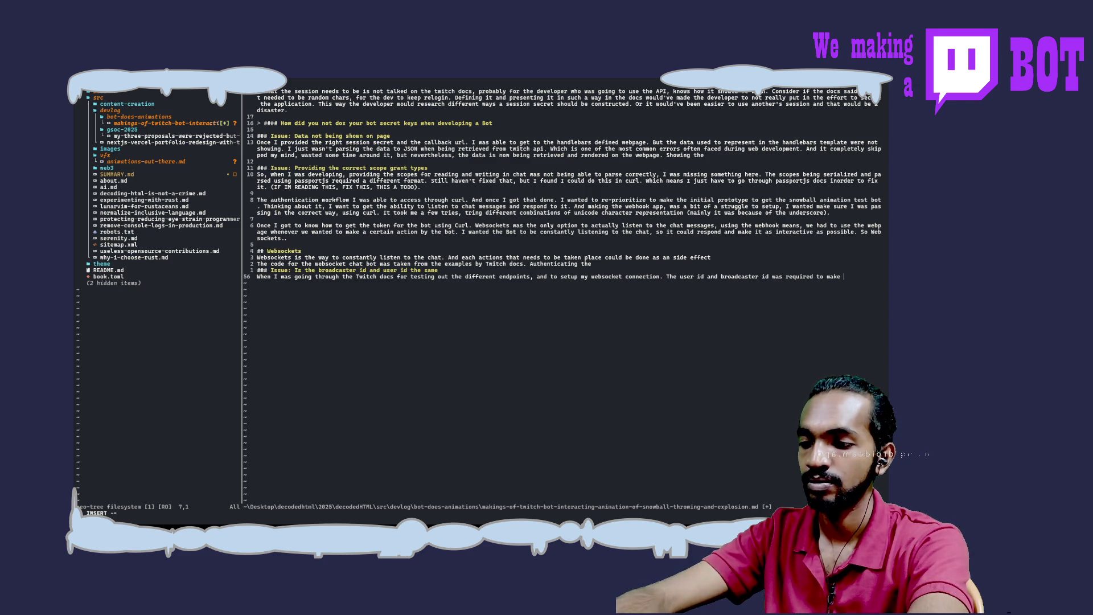
text(an API )
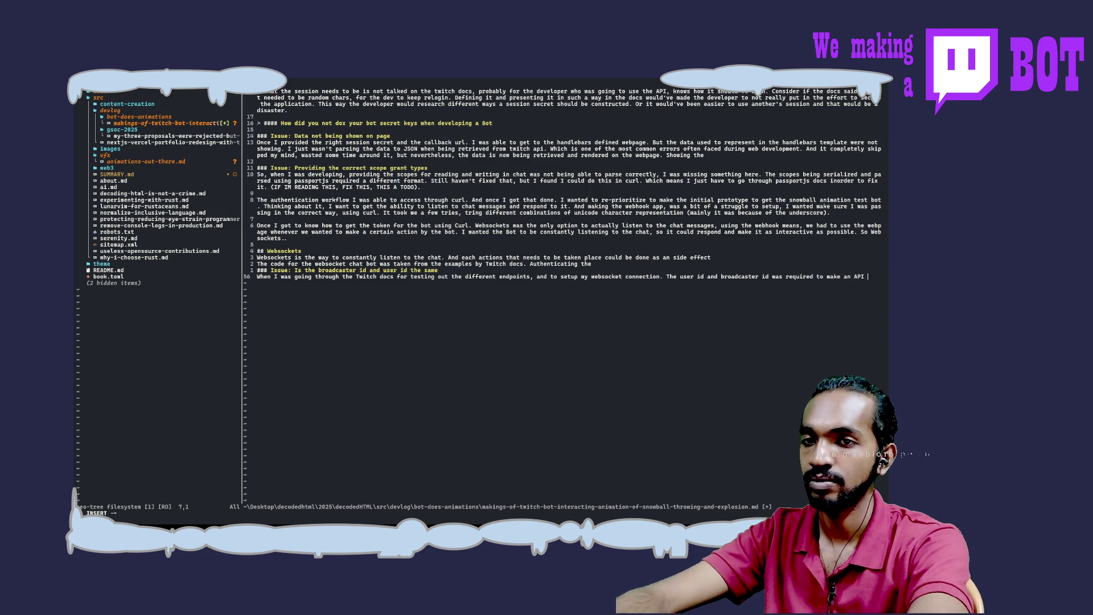
text(call. I)
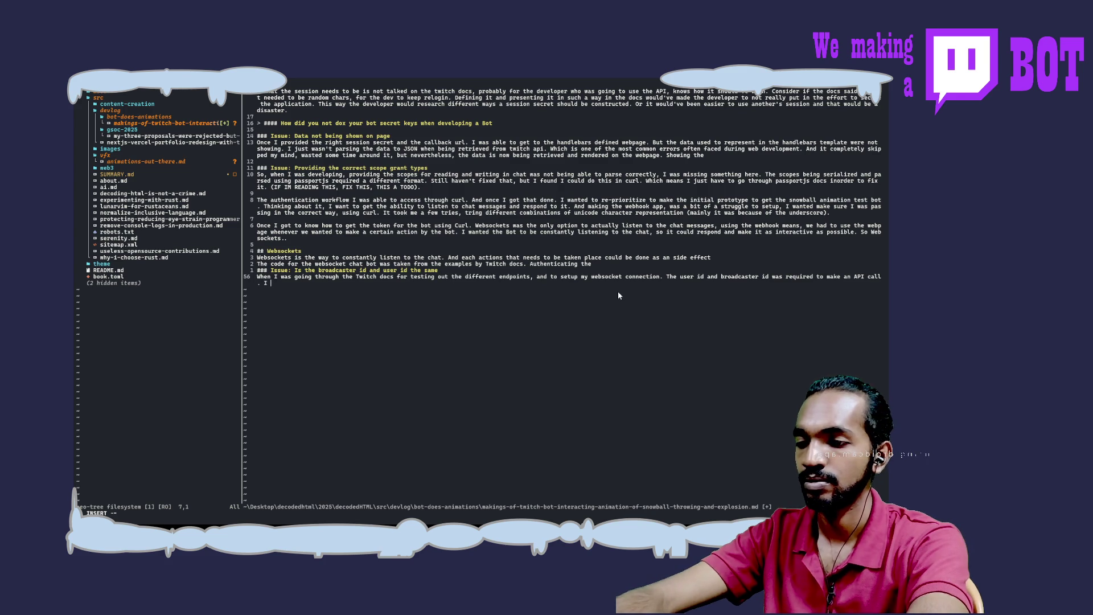
key(BackSpace)
text(s)
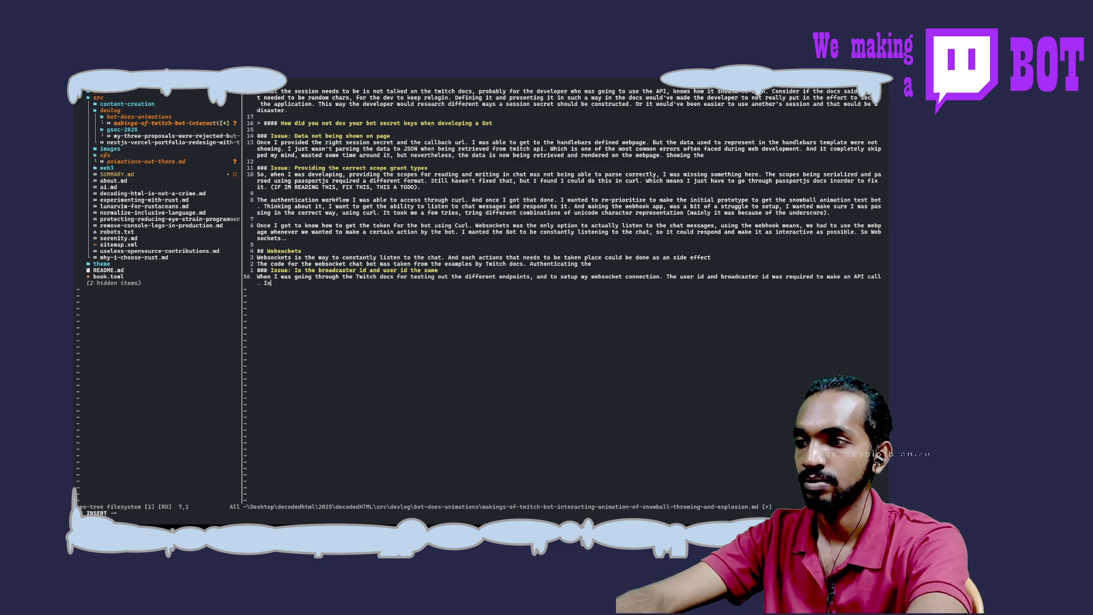
text(had to look around more to figure out if both were)
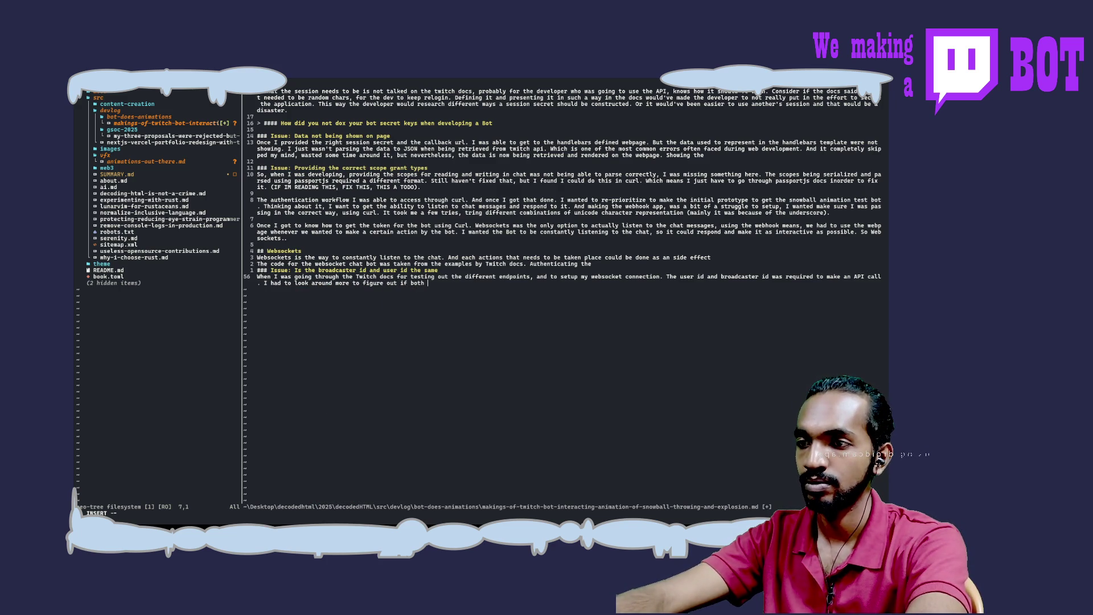
text( the same/)
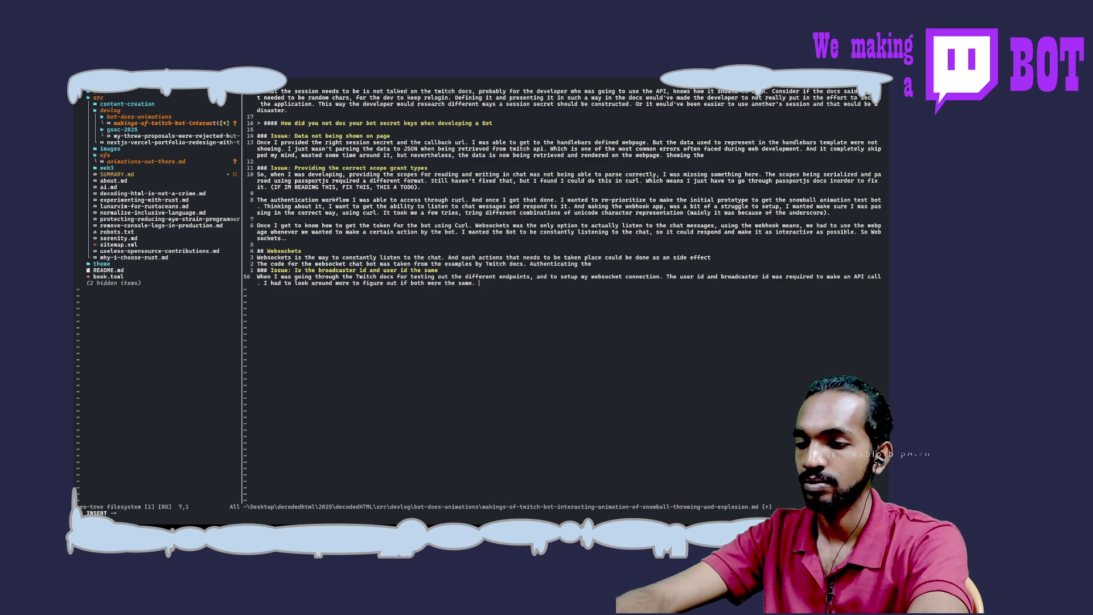
text(It turn)
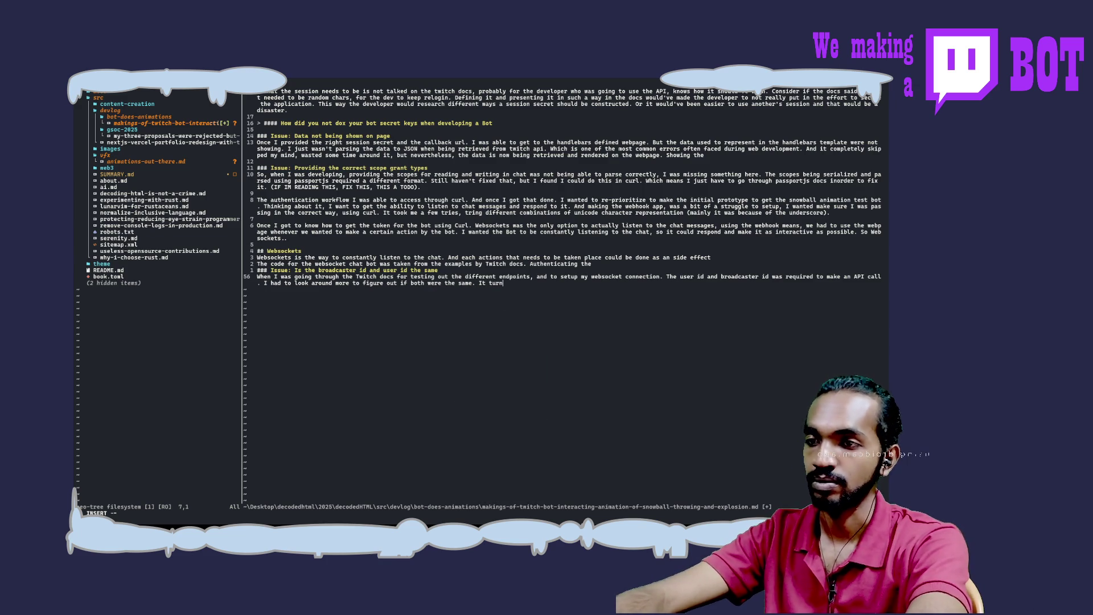
text(out it is.)
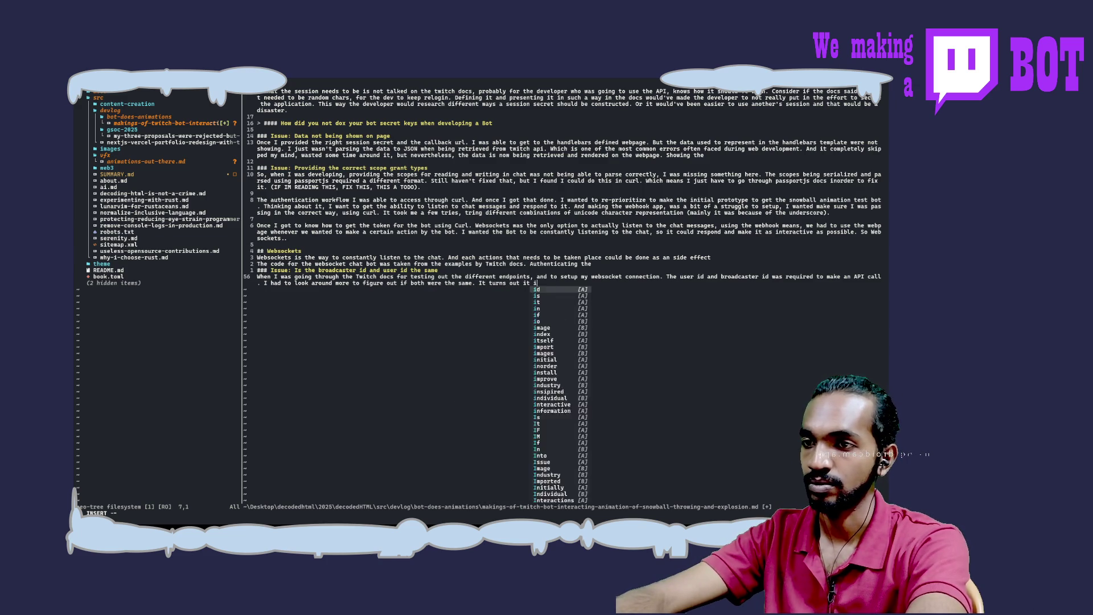
Step: Add a blank line after the paragraph and save the blog post
key(Return)
key(Return)
key(Escape)
text(:w)
key(Return)
key(i)
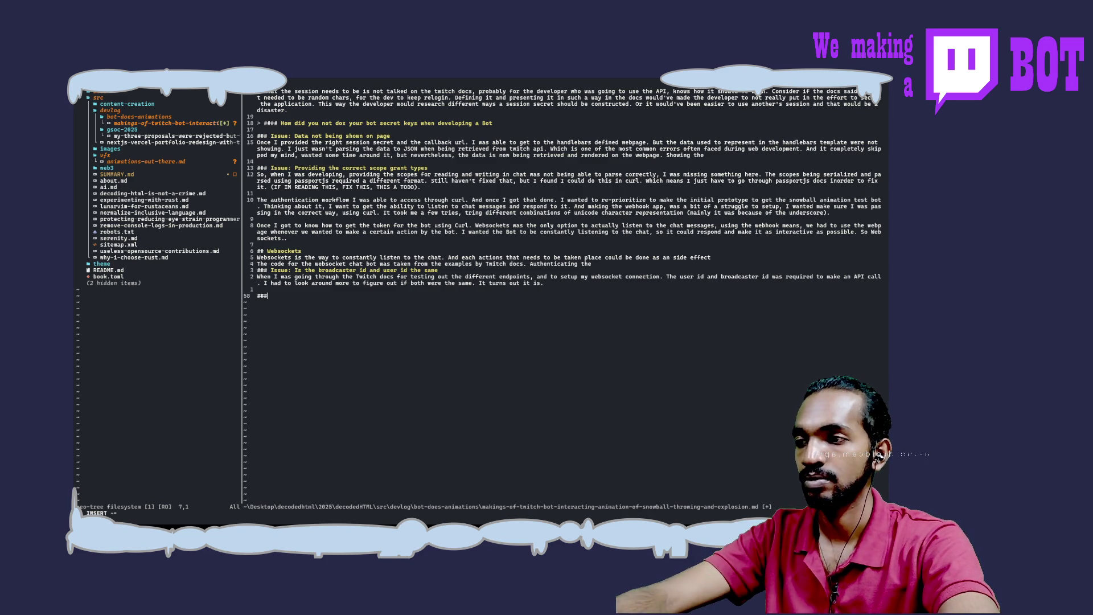
Step: Add a '### Issue:' heading on line 58 and save the file
text(### I)
text(ssue)
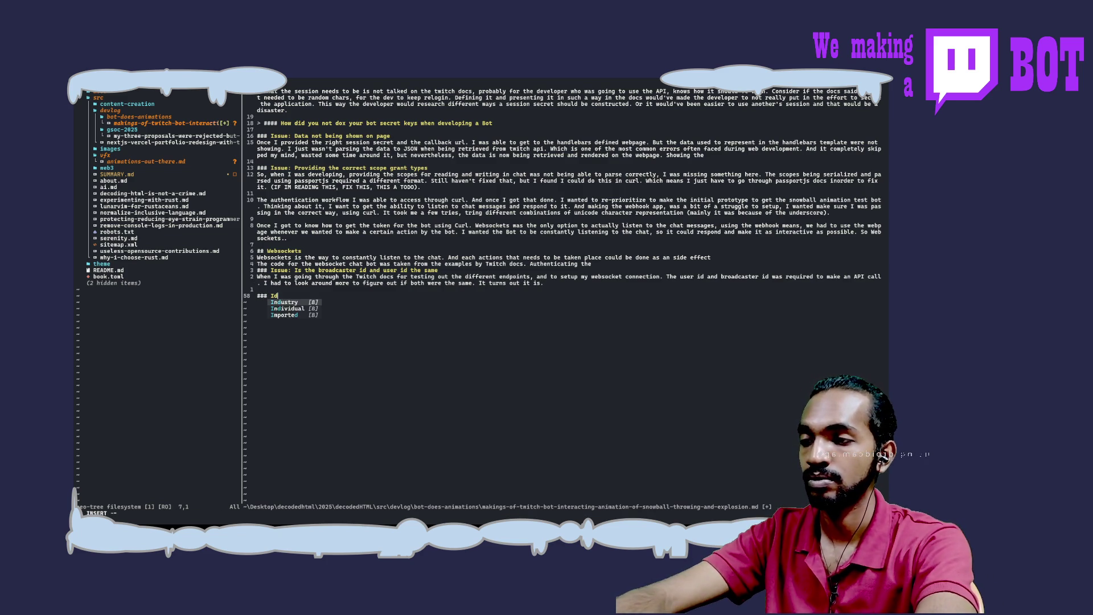
text(:)
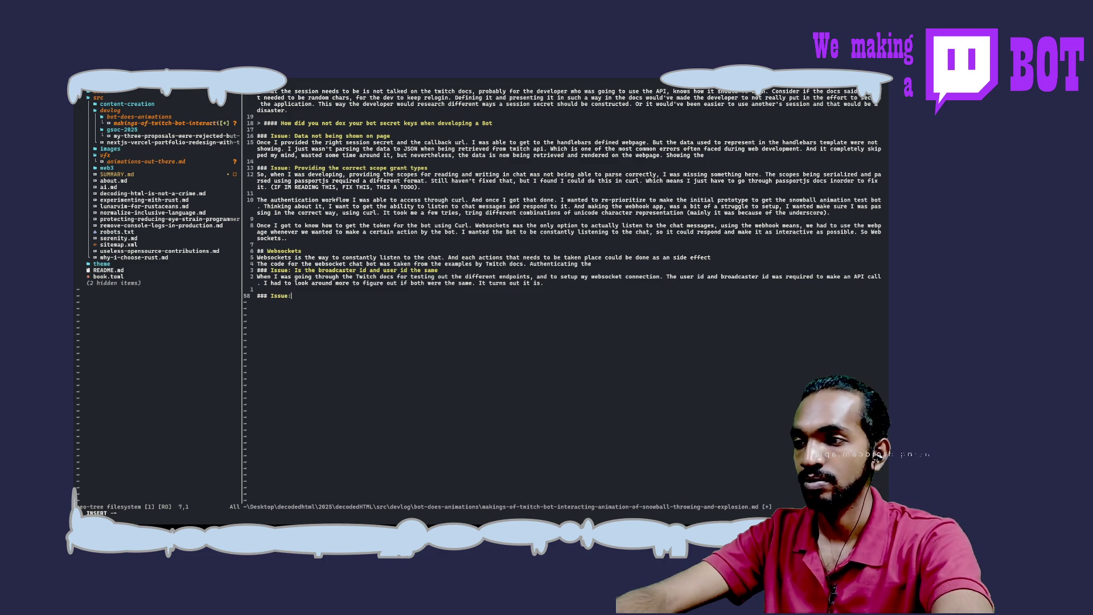
key(Escape)
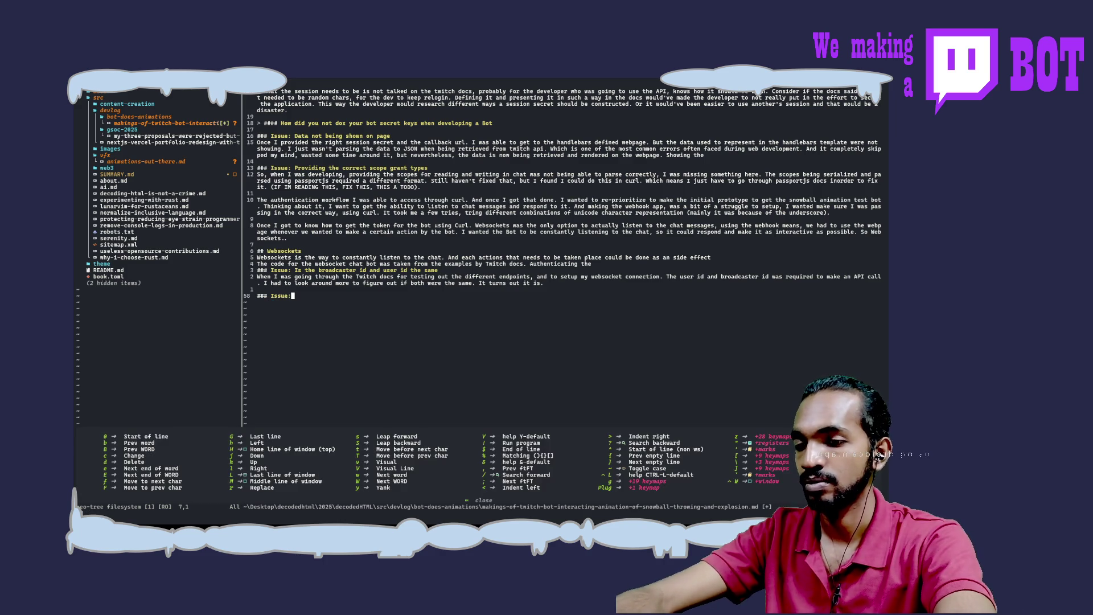
text(:w)
key(Return)
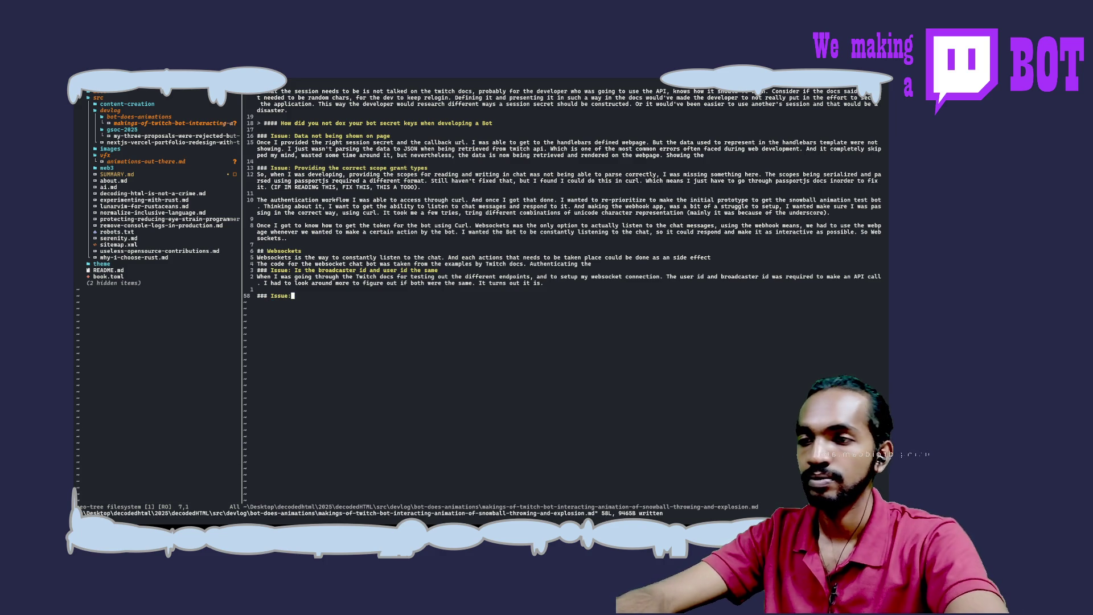
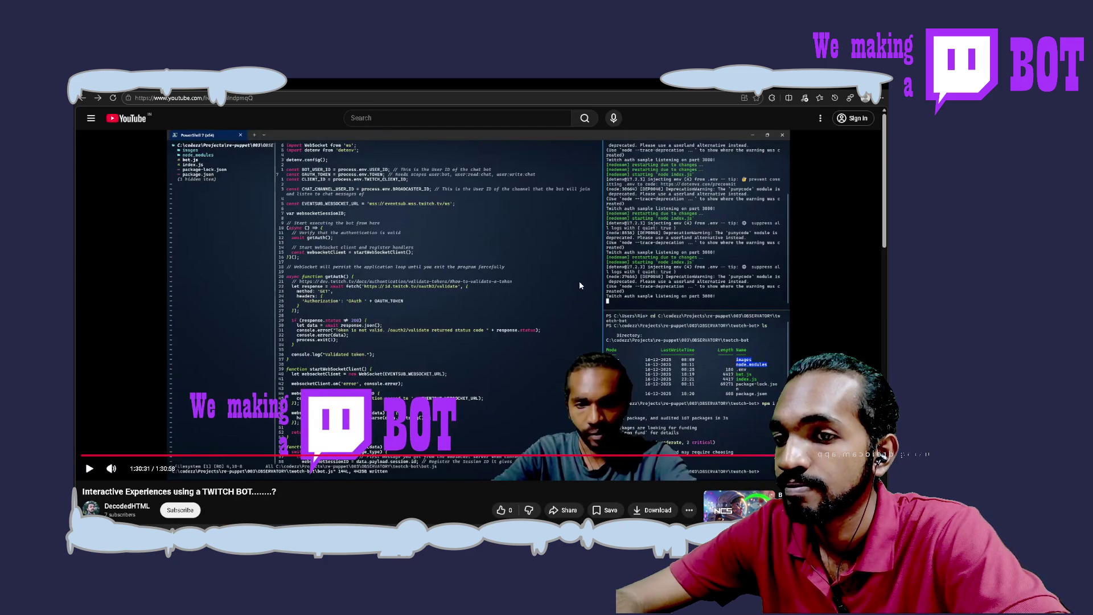
Step: Start the earlier Twitch bot stream recording playing in YouTube
click(579, 281)
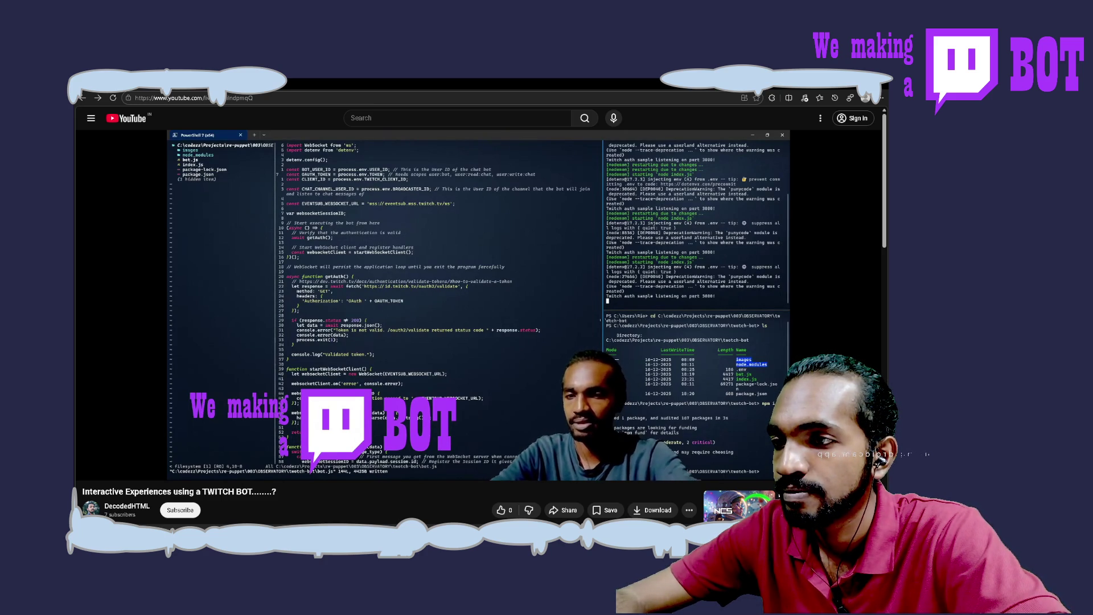
Step: Pause the stream recording and open a new browser tab
click(753, 321)
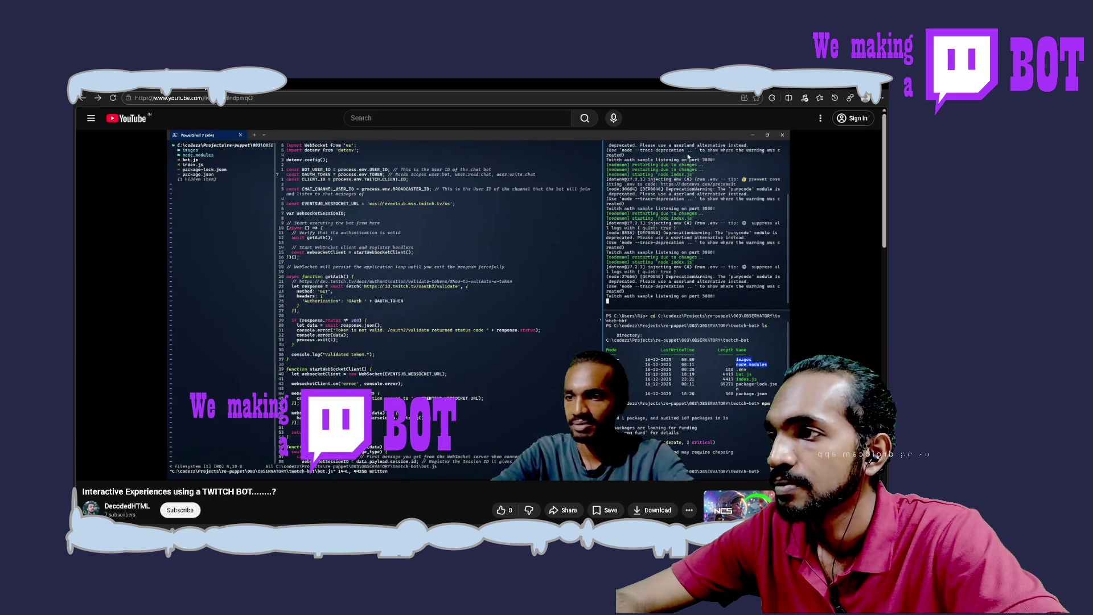
key(ctrl+t)
Step: Load the pasted live stream link and start the recording playing
key(ctrl+v)
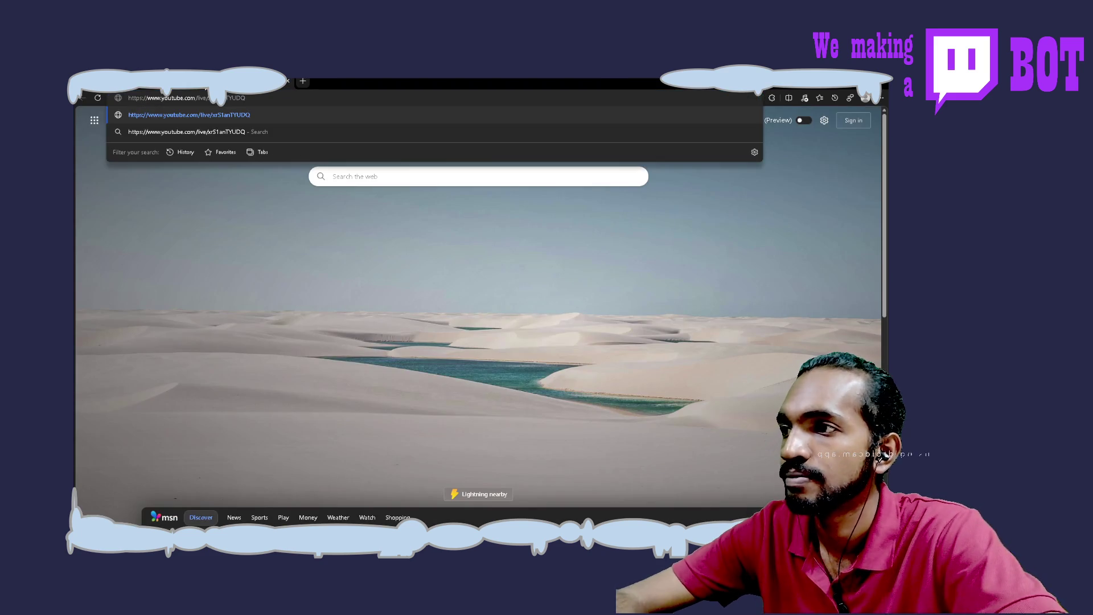
key(Return)
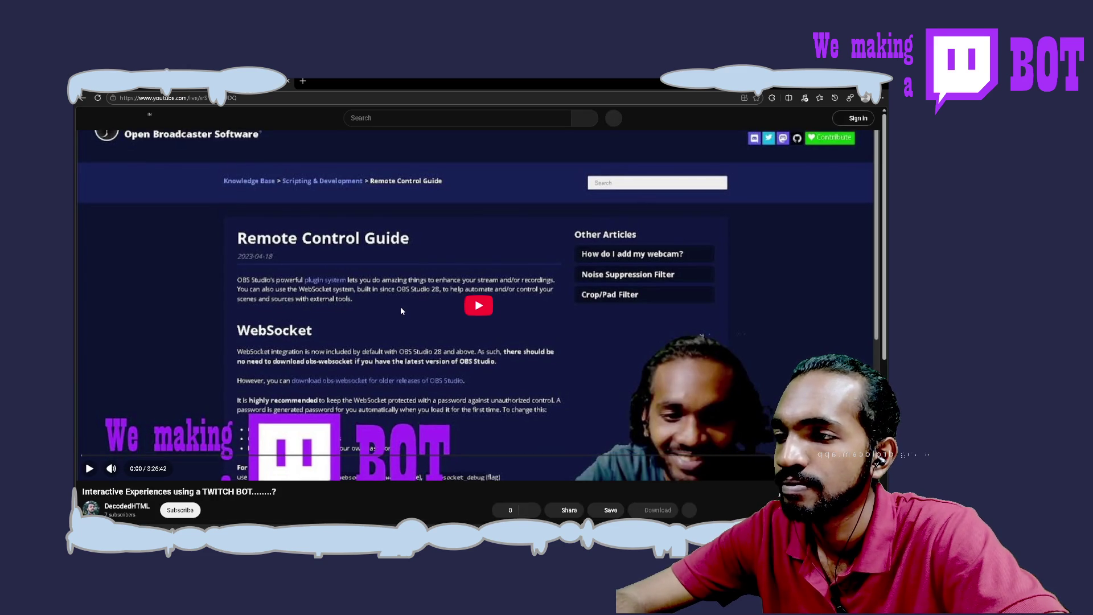
click(475, 310)
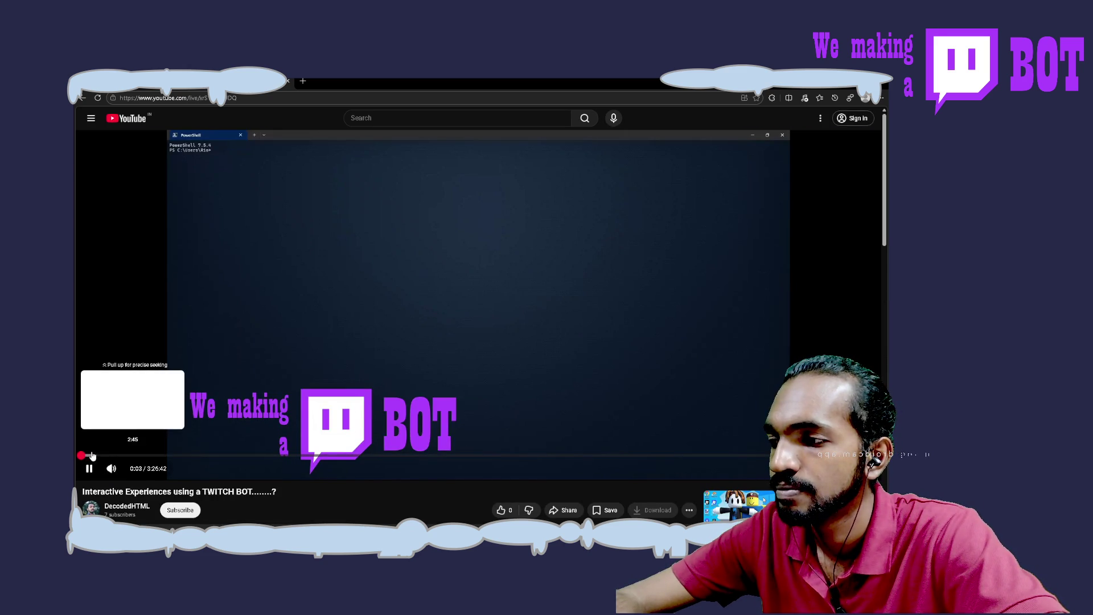
Step: Seek the recording forward and pause at 14:11 on the passport Twitch scope code
click(84, 456)
drag(84, 456, 93, 456)
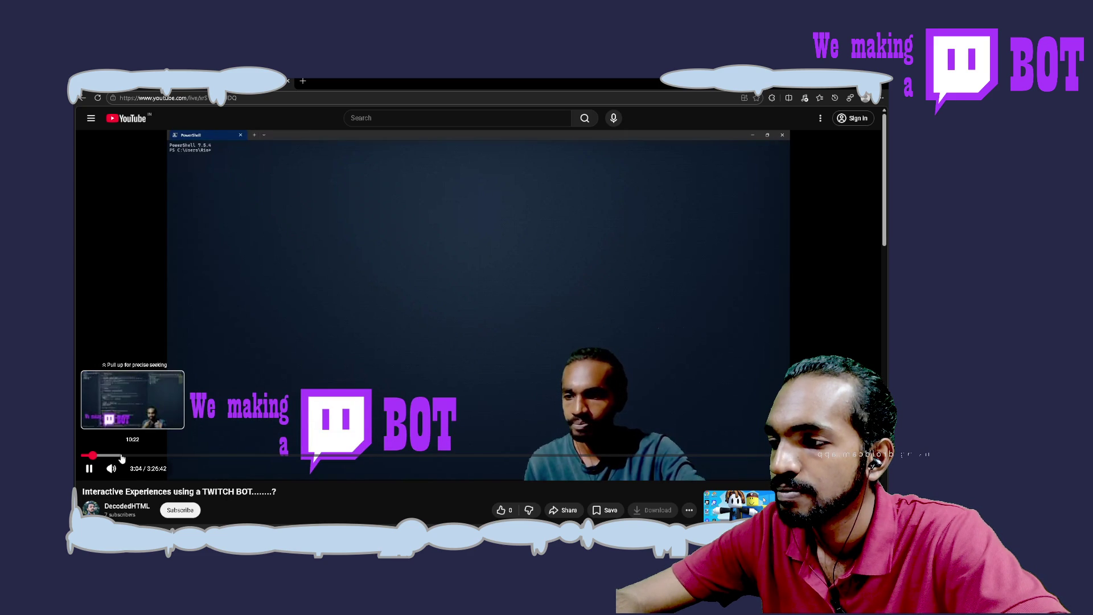
click(121, 456)
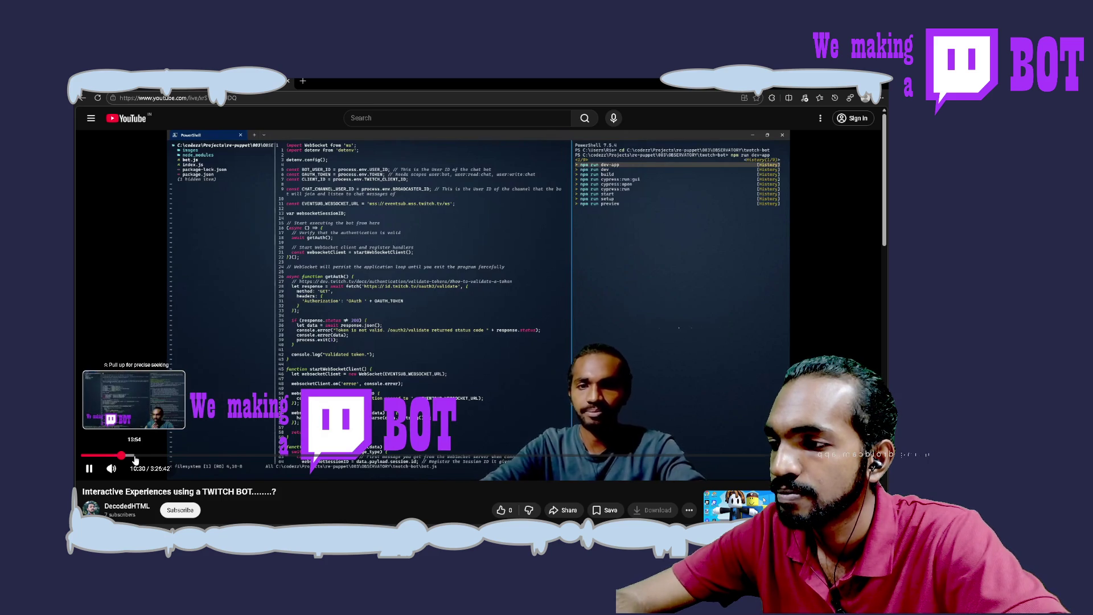
click(134, 459)
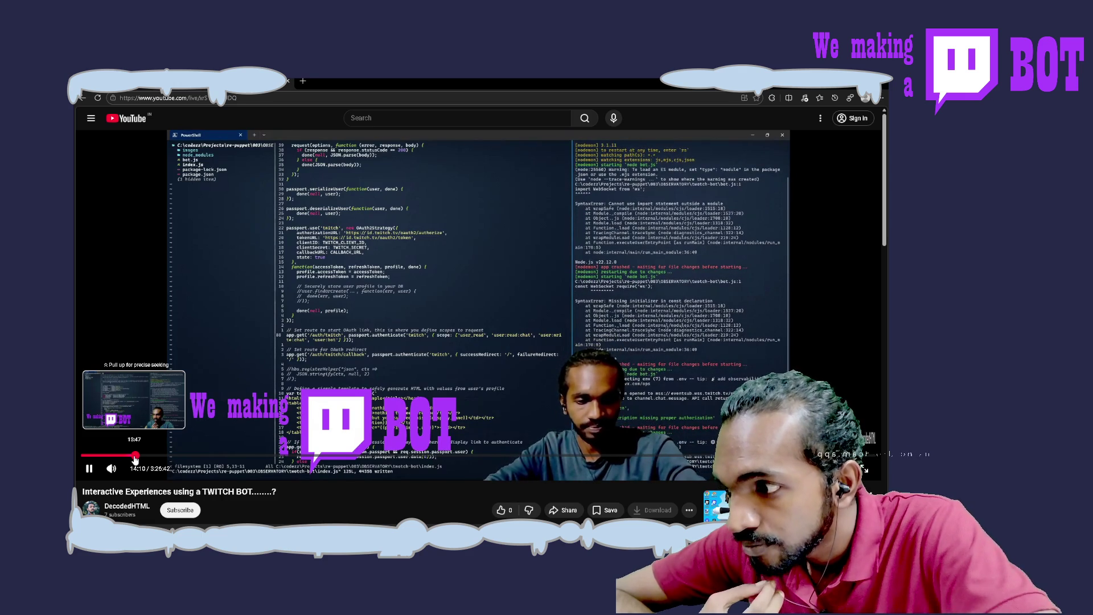
key(space)
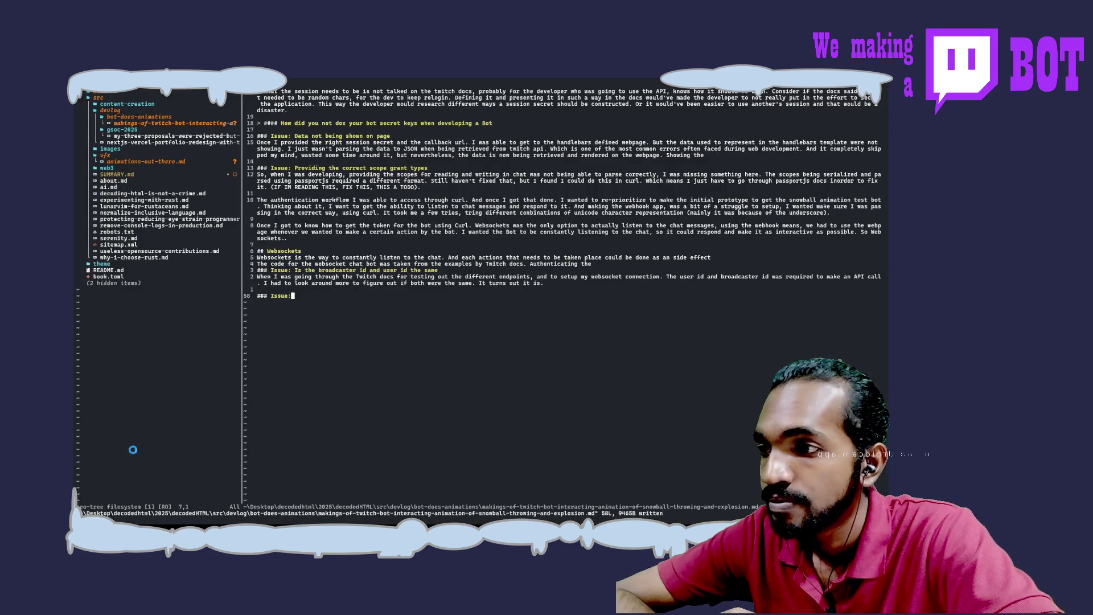
Step: Remove 'Issue:' from the heading and start a new line below it
key(A)
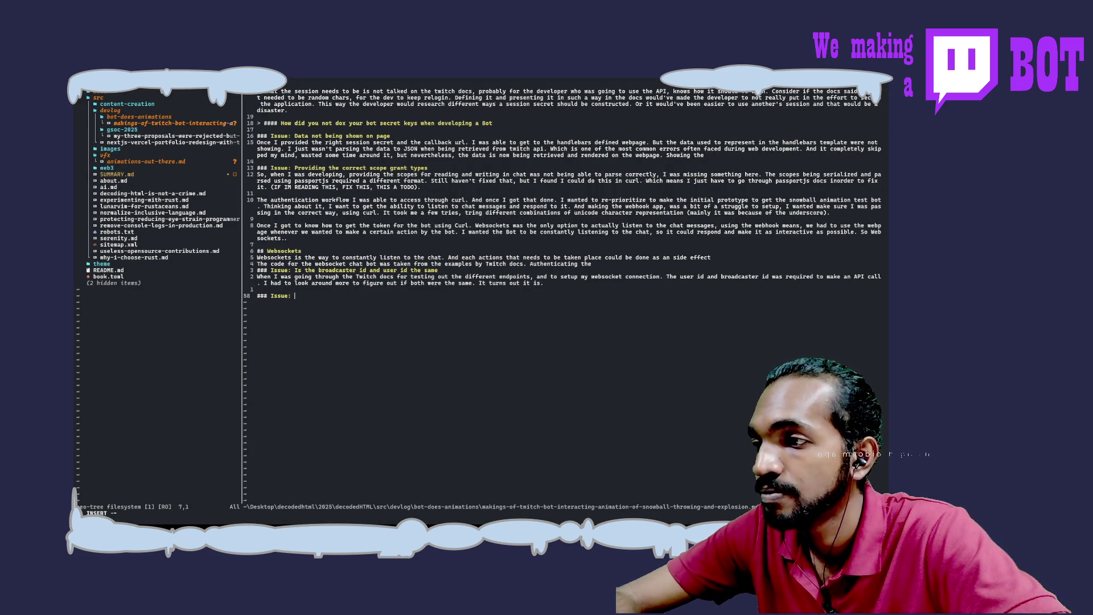
key(BackSpace)
key(BackSpace)
key(BackSpace)
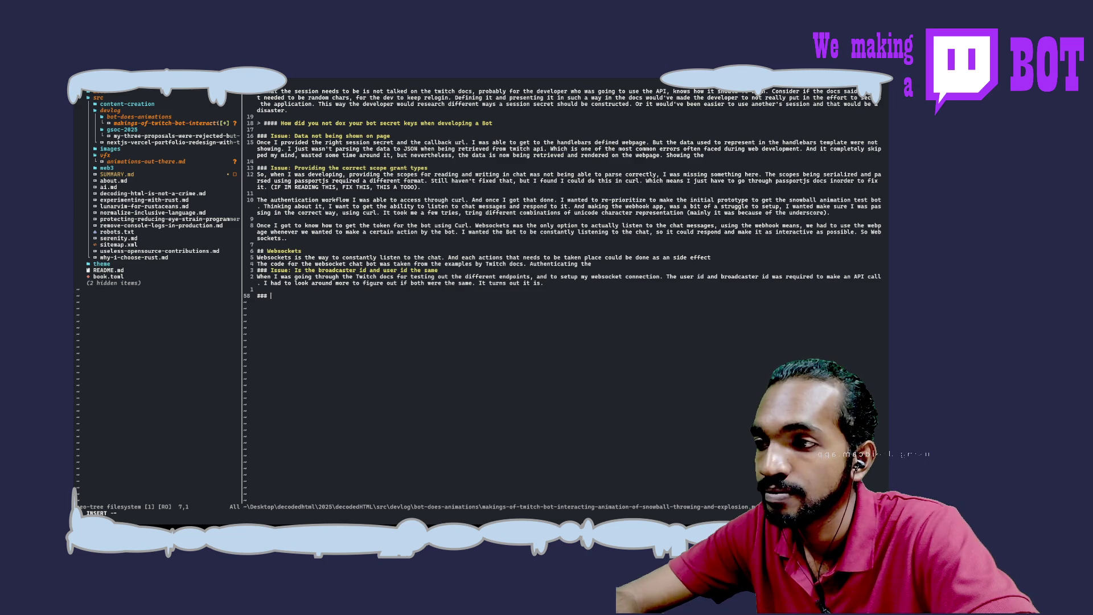
key(Return)
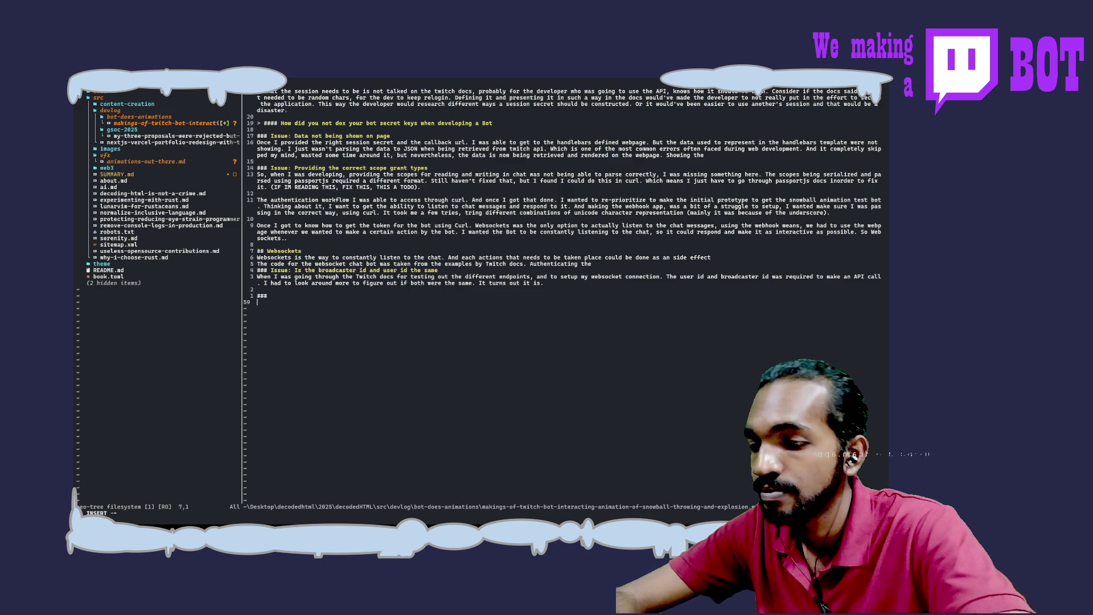
Step: Write 'The initial webhook endpoints are used to get the access tokens for the bot to function.'
text(The webhoo)
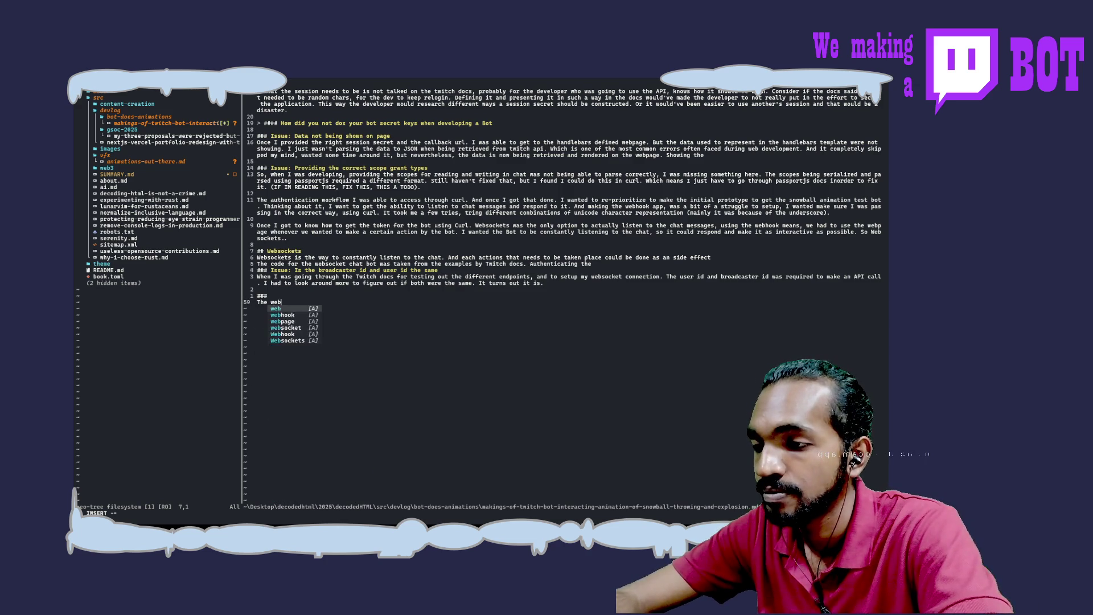
text(k )
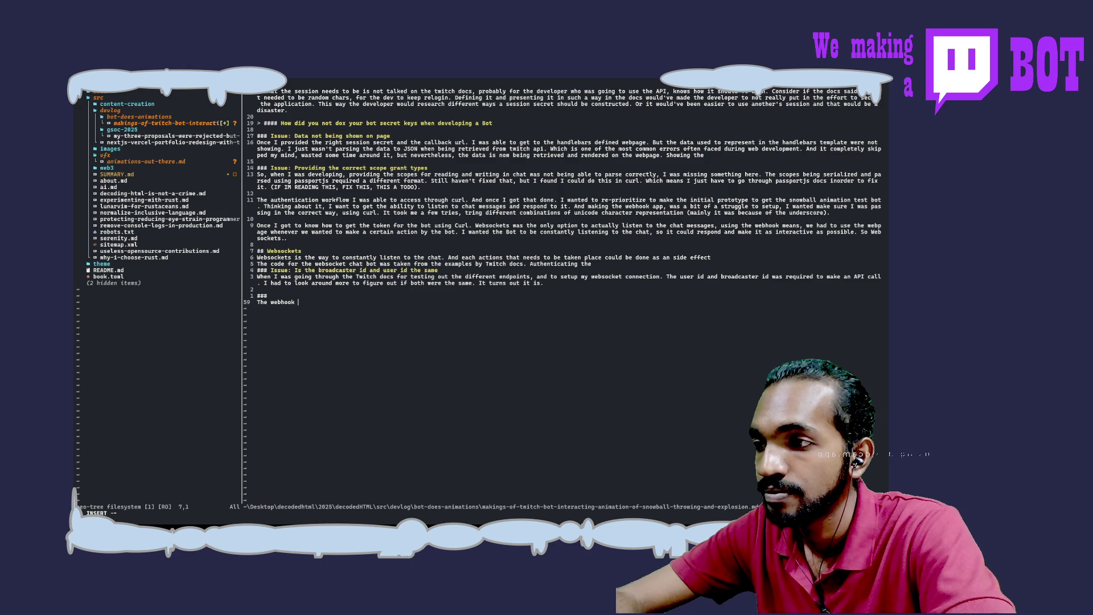
text(endpoints)
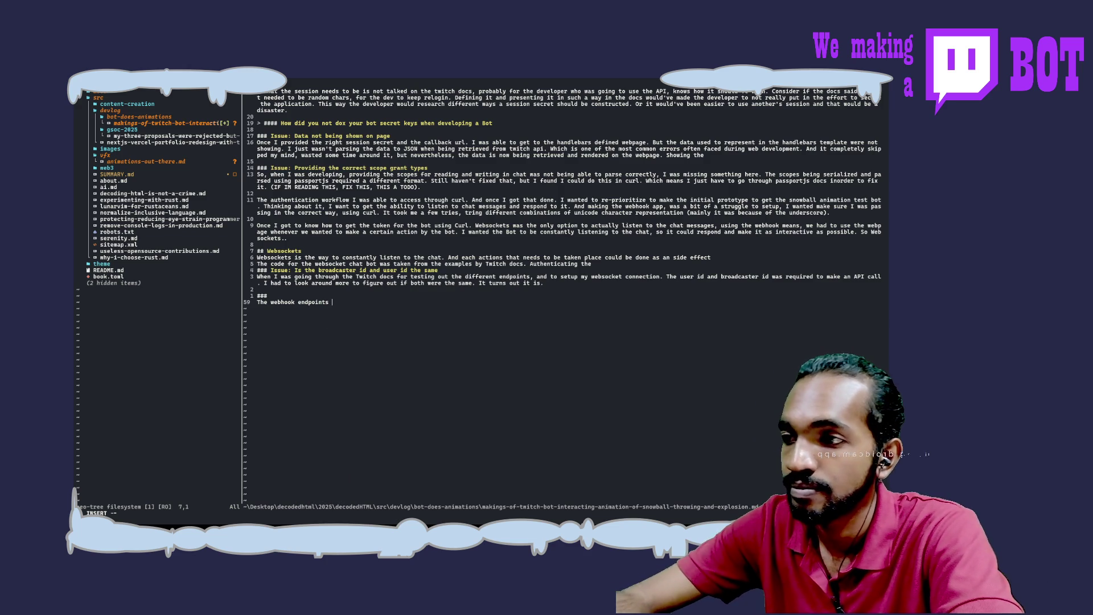
text( are m)
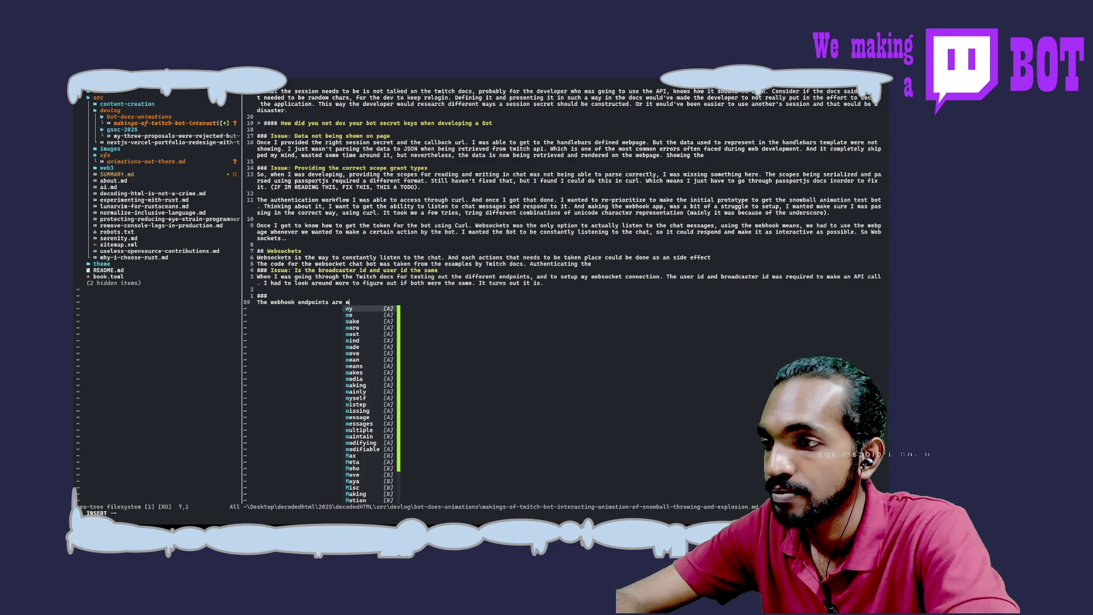
key(BackSpace)
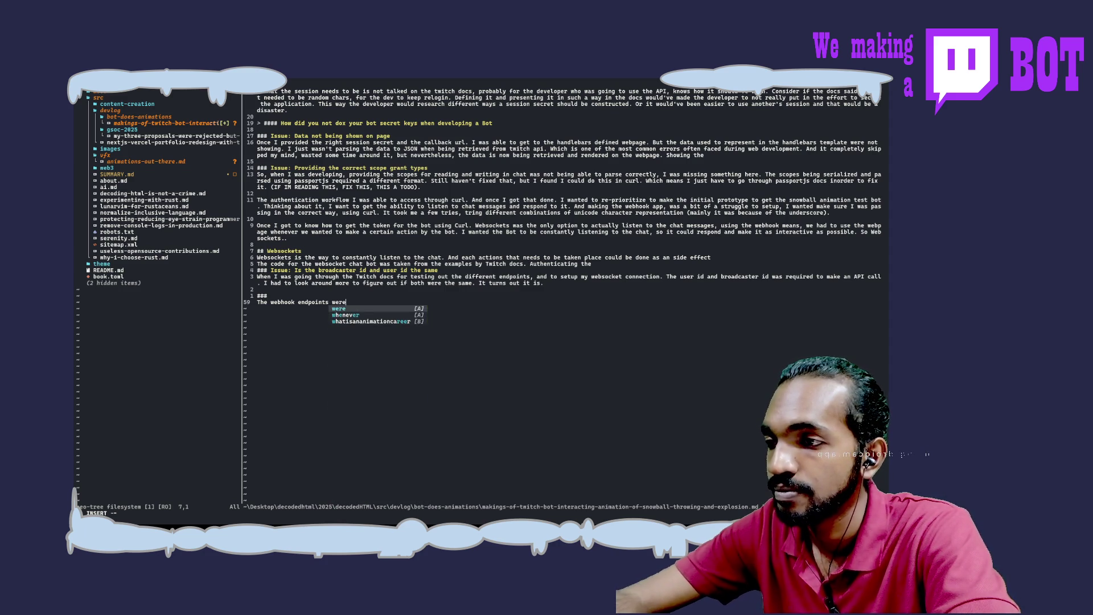
key(BackSpace)
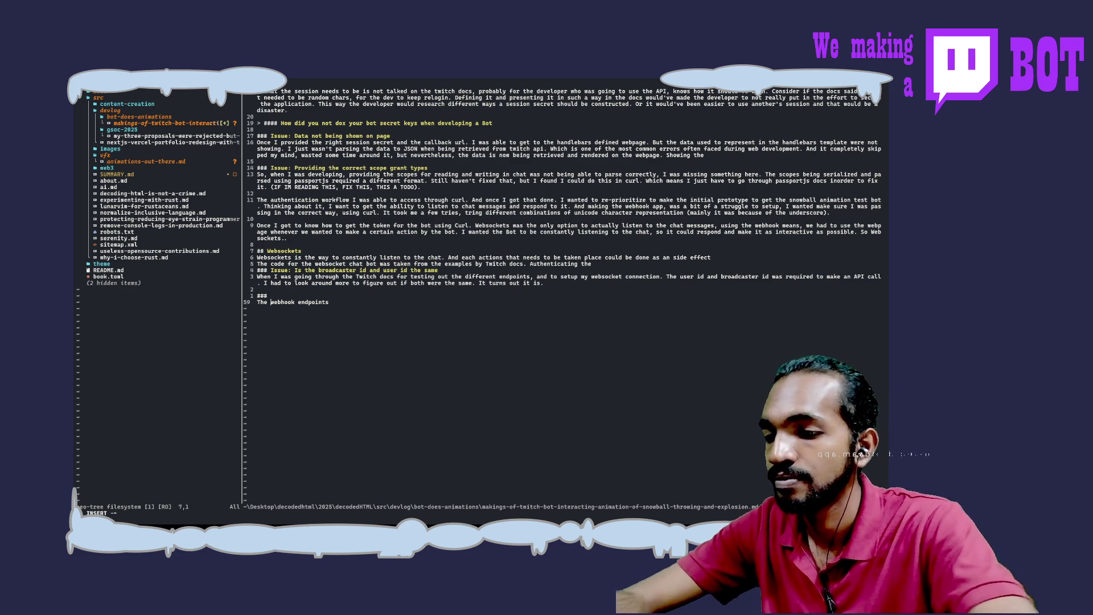
text(initial webhook endpoints )
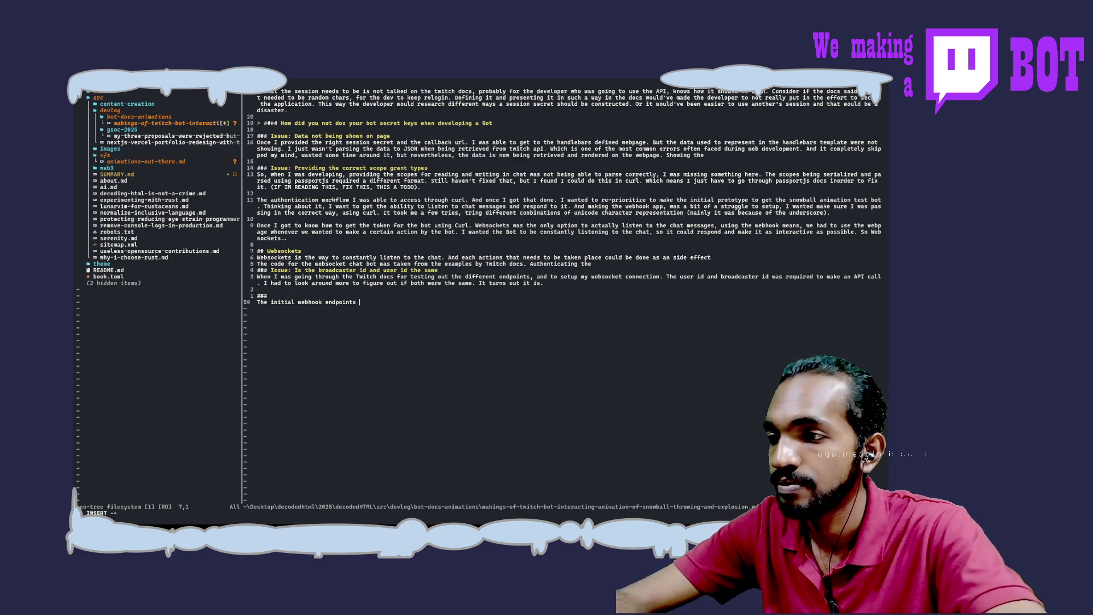
text(are )
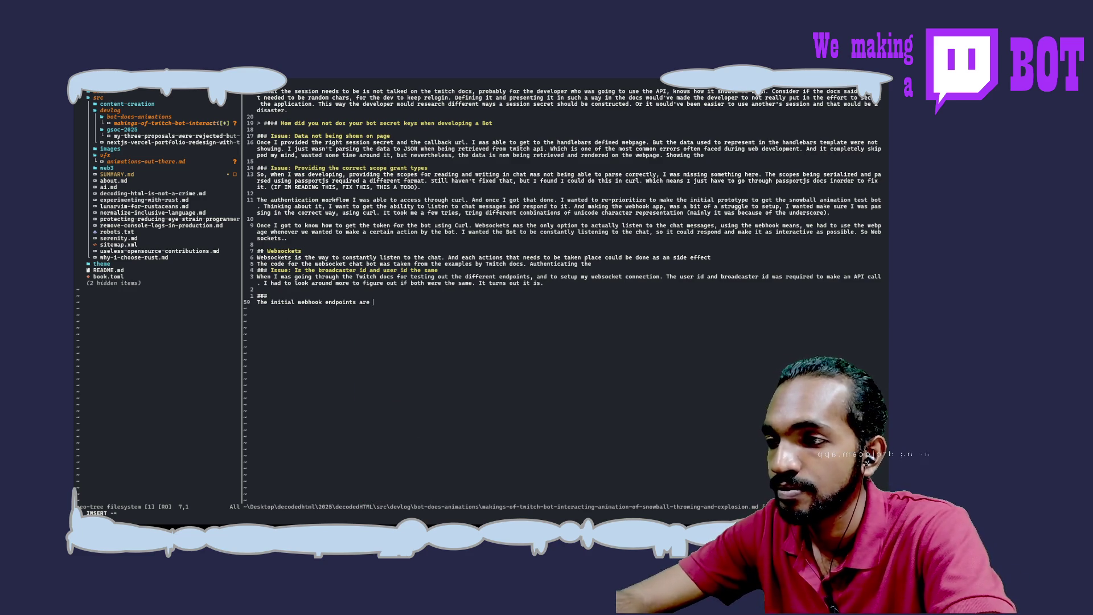
text(used to )
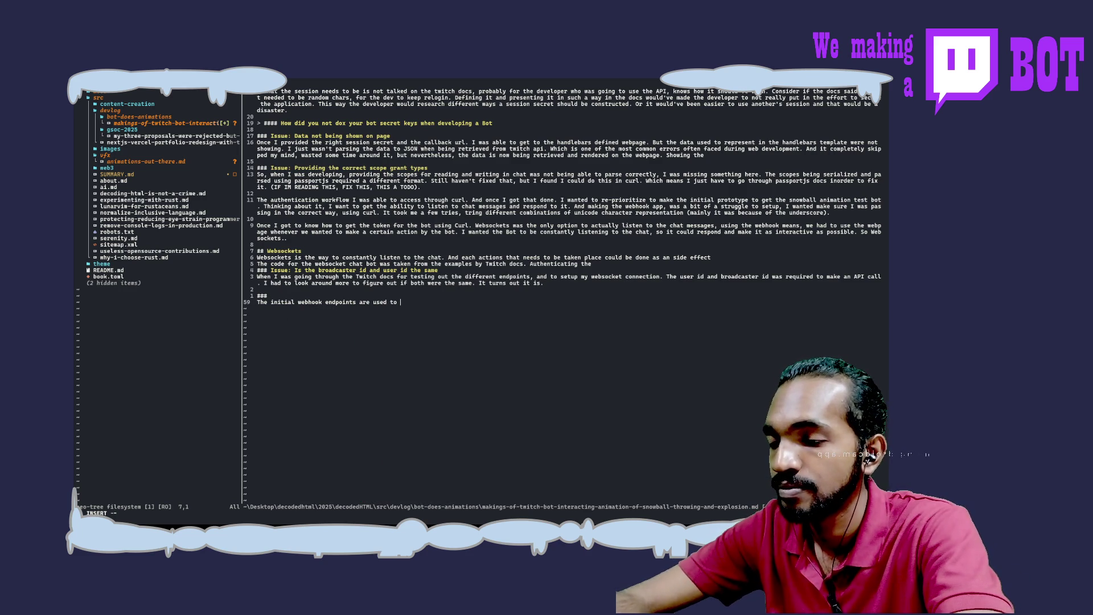
text(get the a)
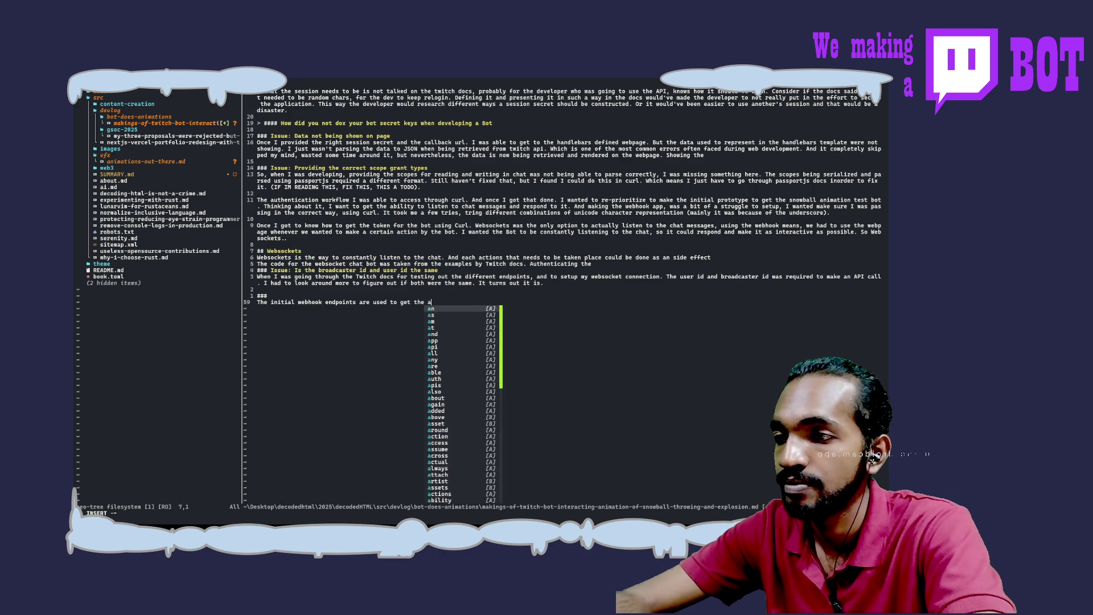
text(ccess toke)
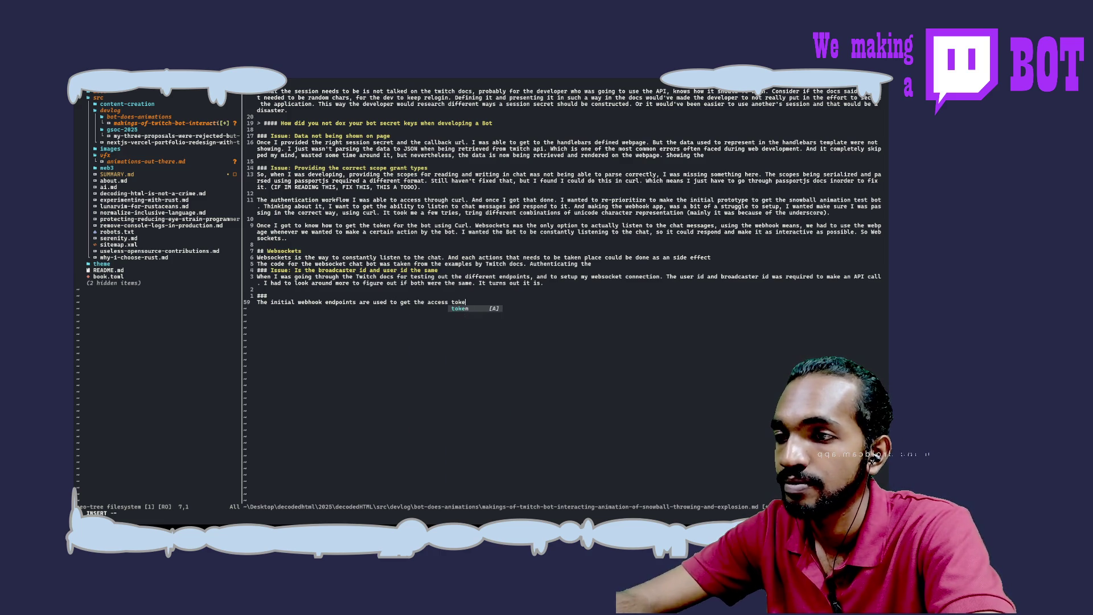
text(ns for t)
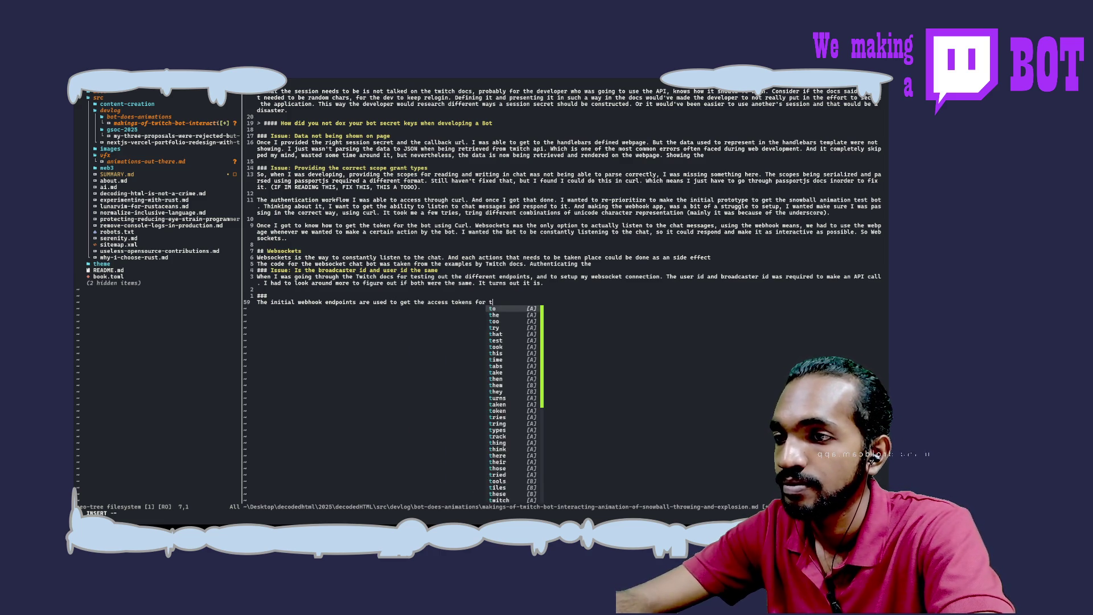
text(he bot to)
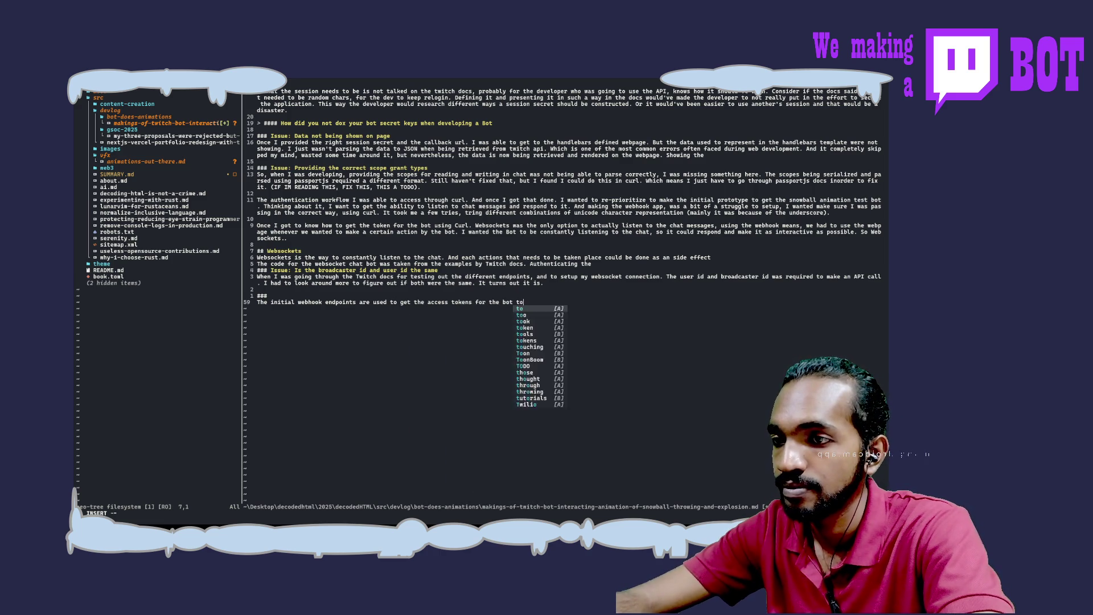
text( function. )
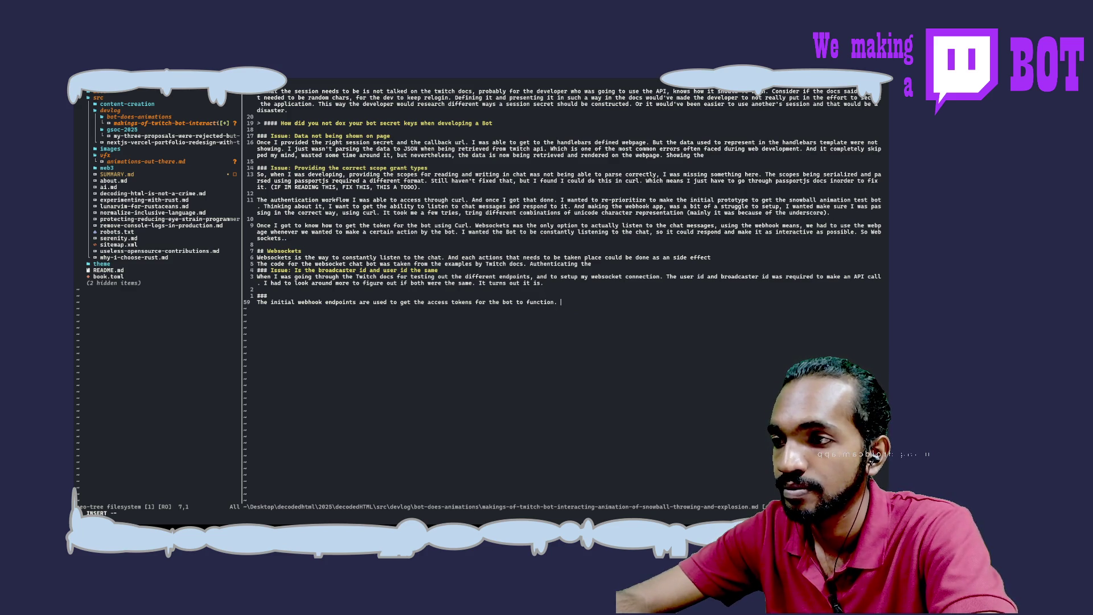
text(i)
key(BackSpace)
text(I )
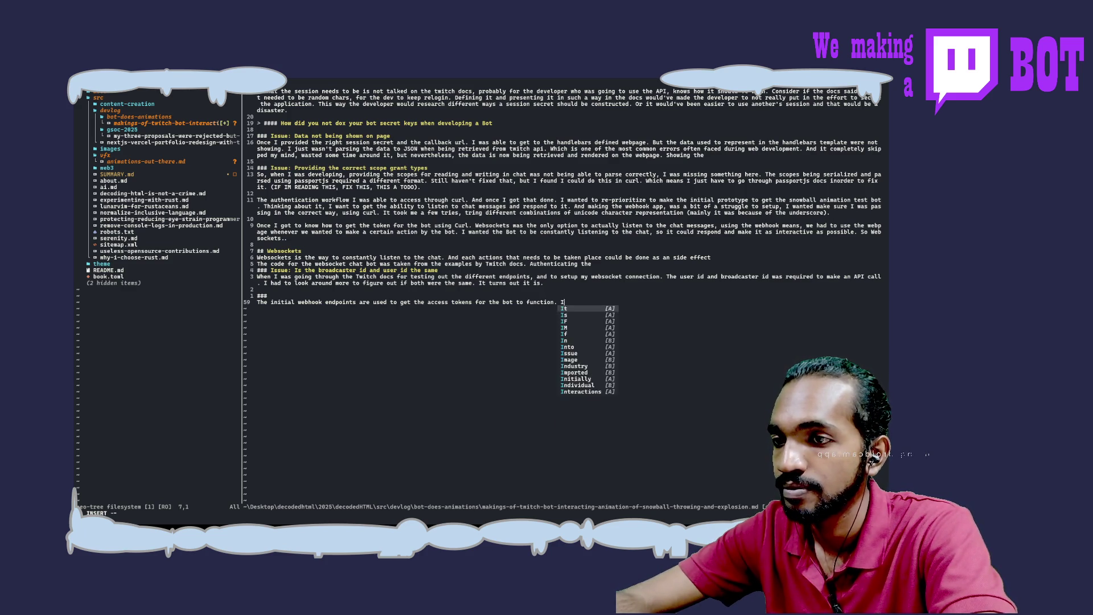
text(had trouble )
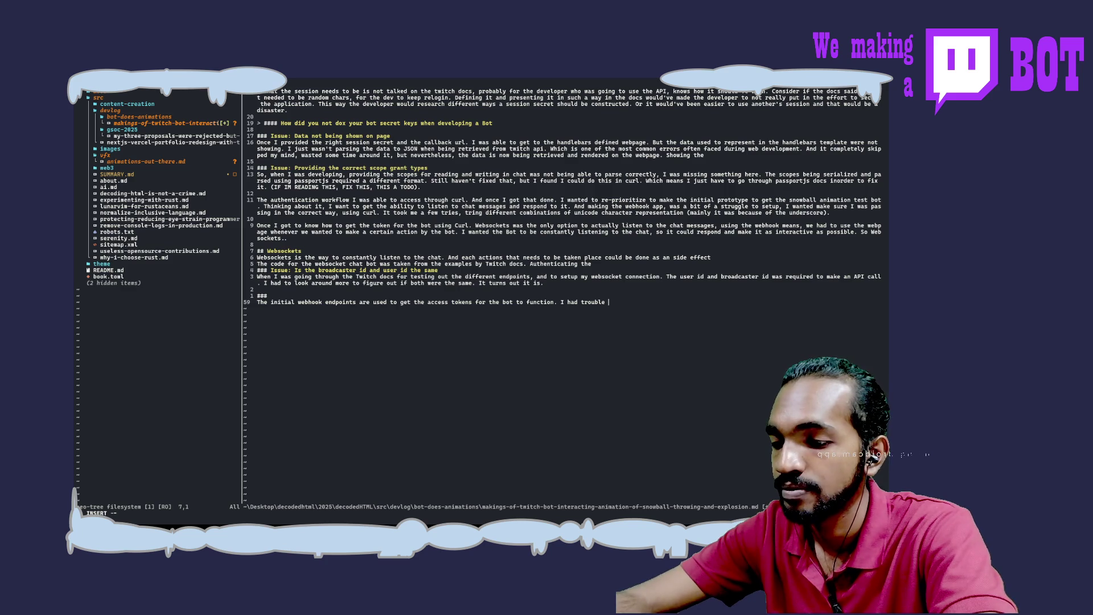
text(providng)
Step: Continue: trouble finding the correct way to request scopes needed to listen to Twitch chat by the websockets
key(BackSpace)
text(ing the corr)
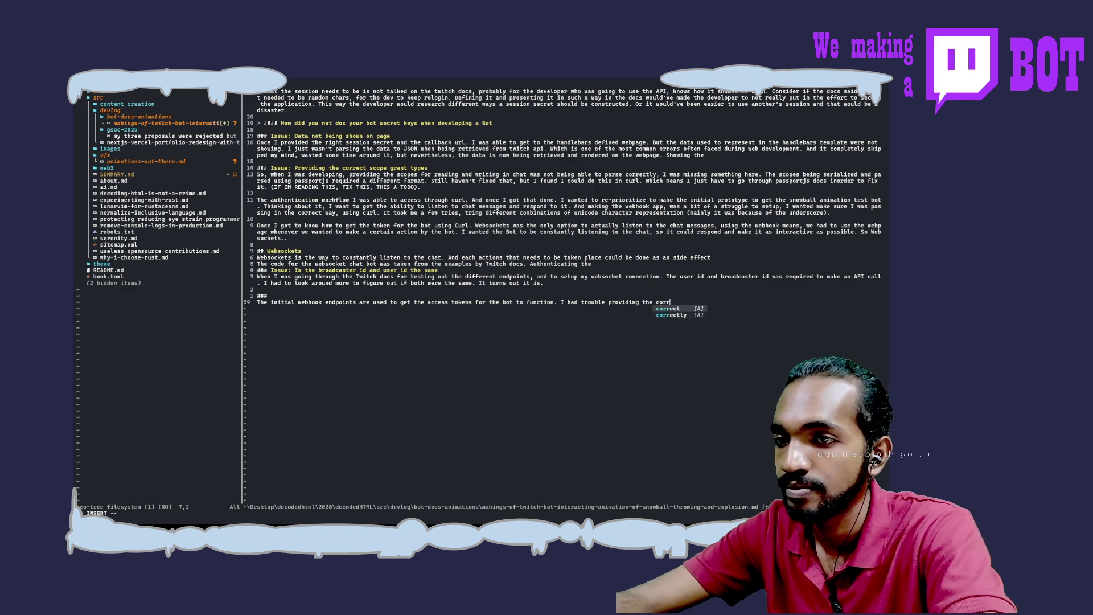
text(ect wat r)
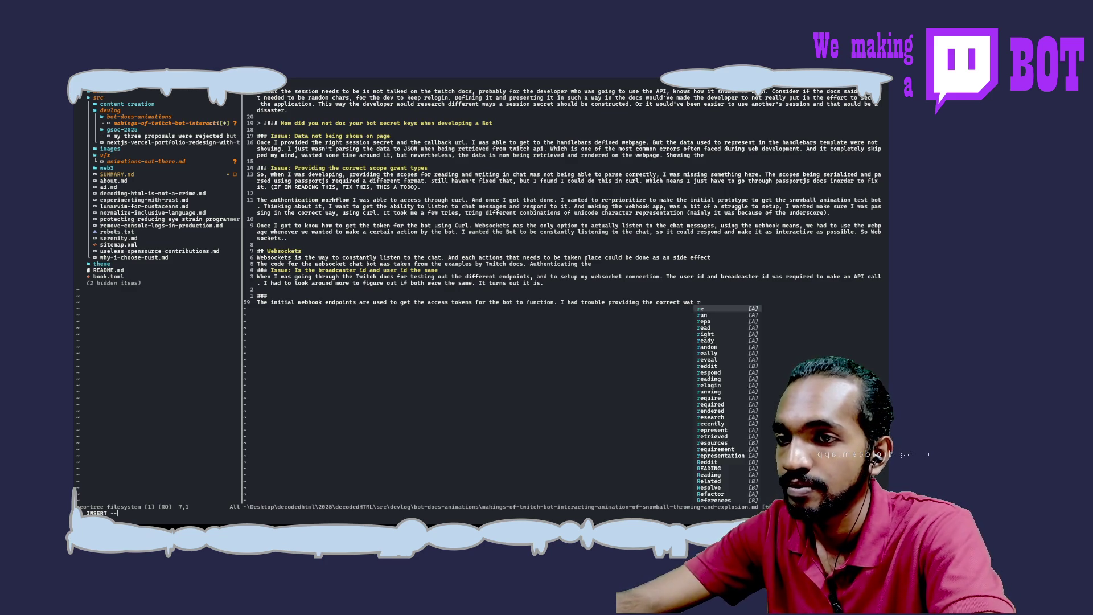
key(BackSpace)
key(BackSpace)
key(BackSpace)
text(y to re)
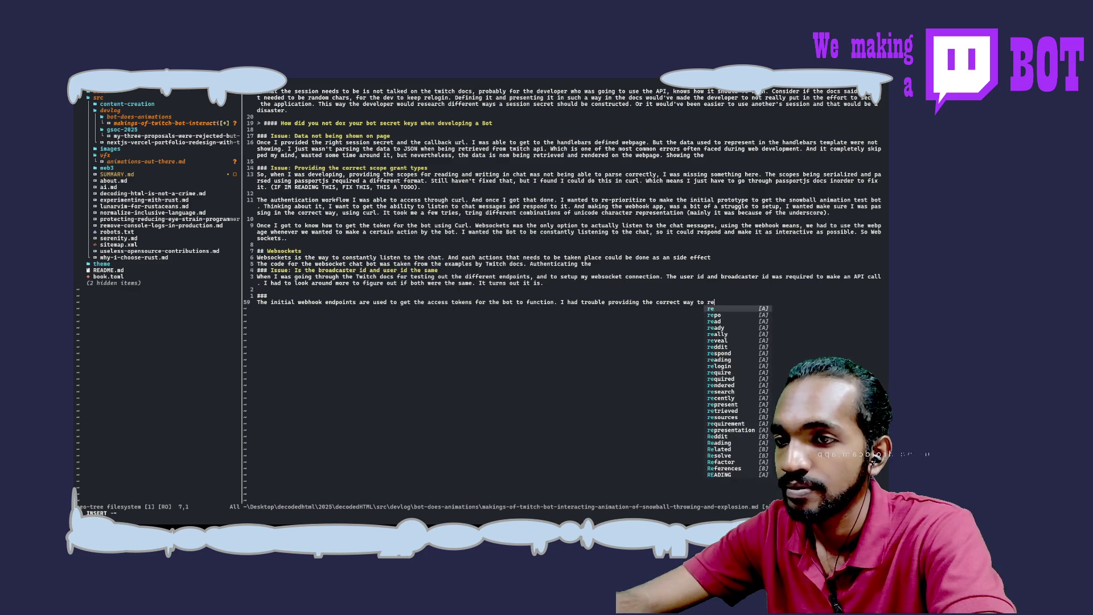
text(quest the s)
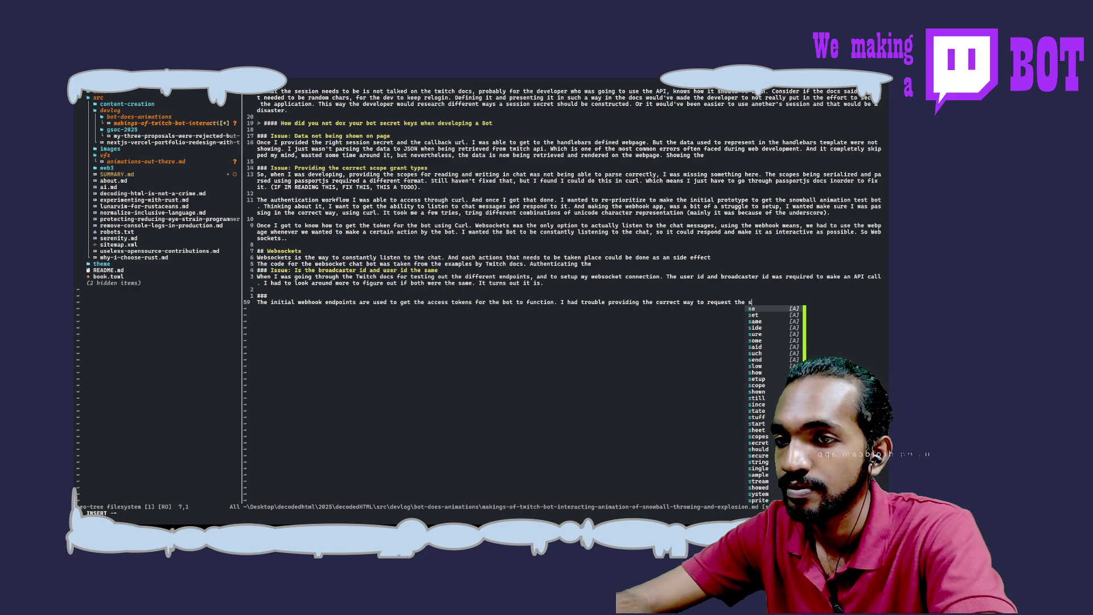
key(BackSpace)
text(require)
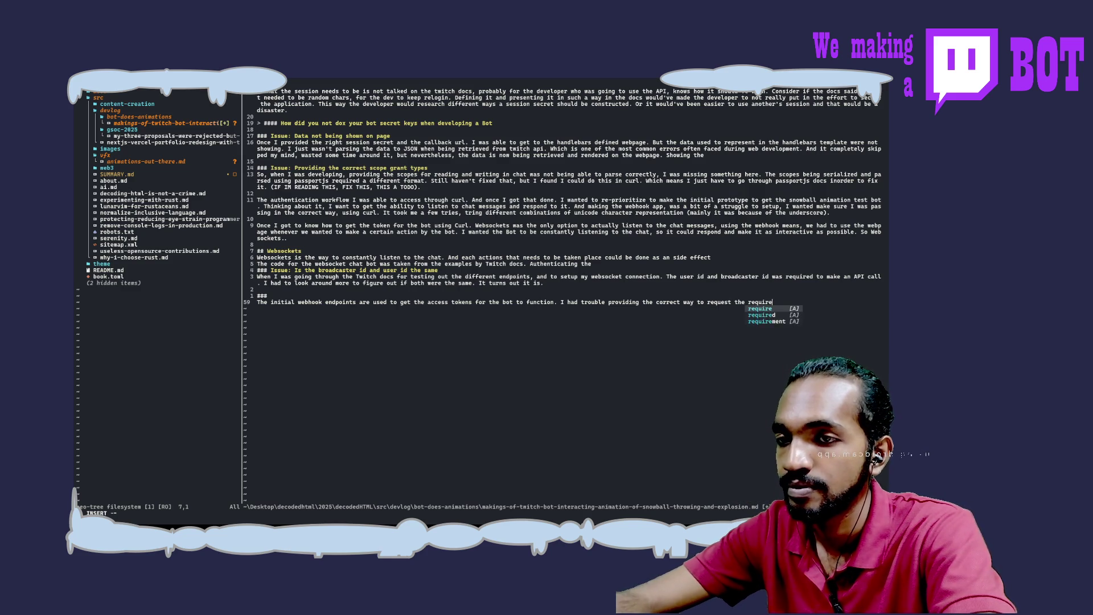
text(d scopes )
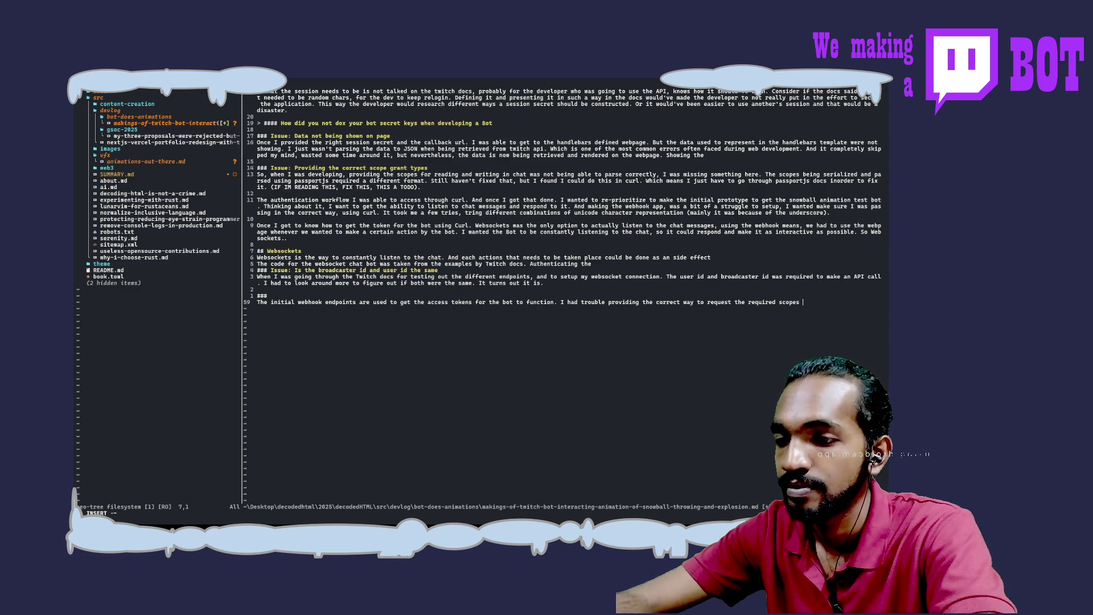
text(that was )
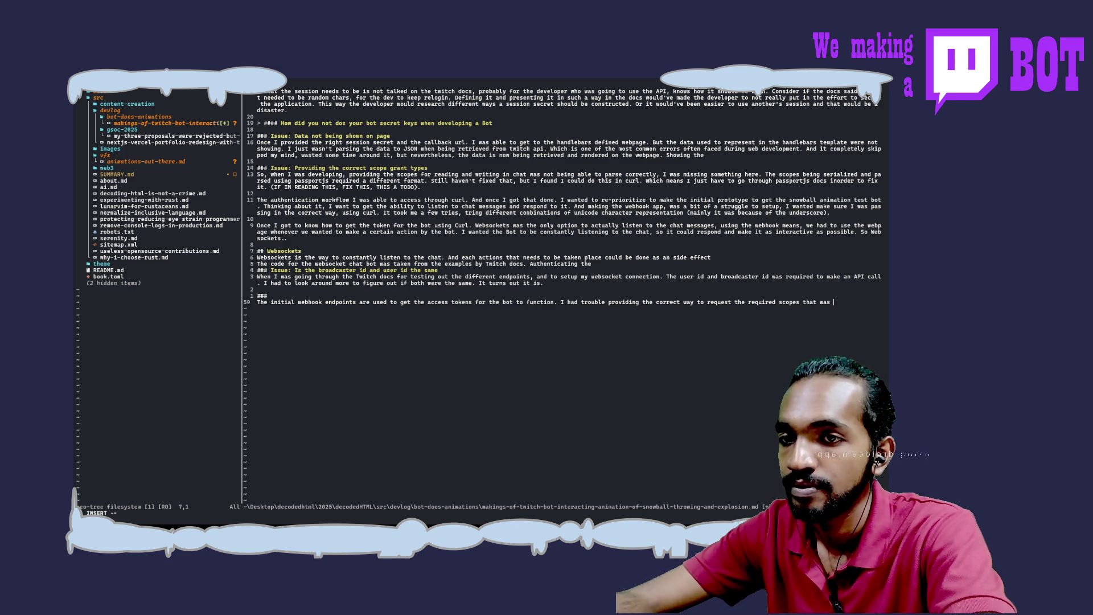
text(need to )
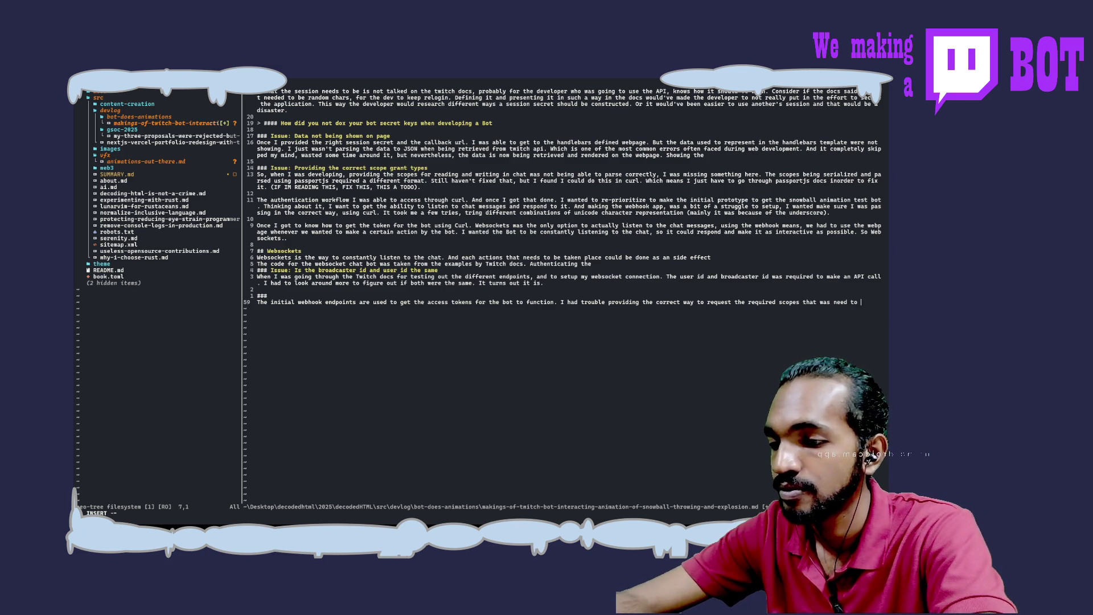
text(lis)
key(BackSpace)
key(BackSpace)
key(BackSpace)
text(re)
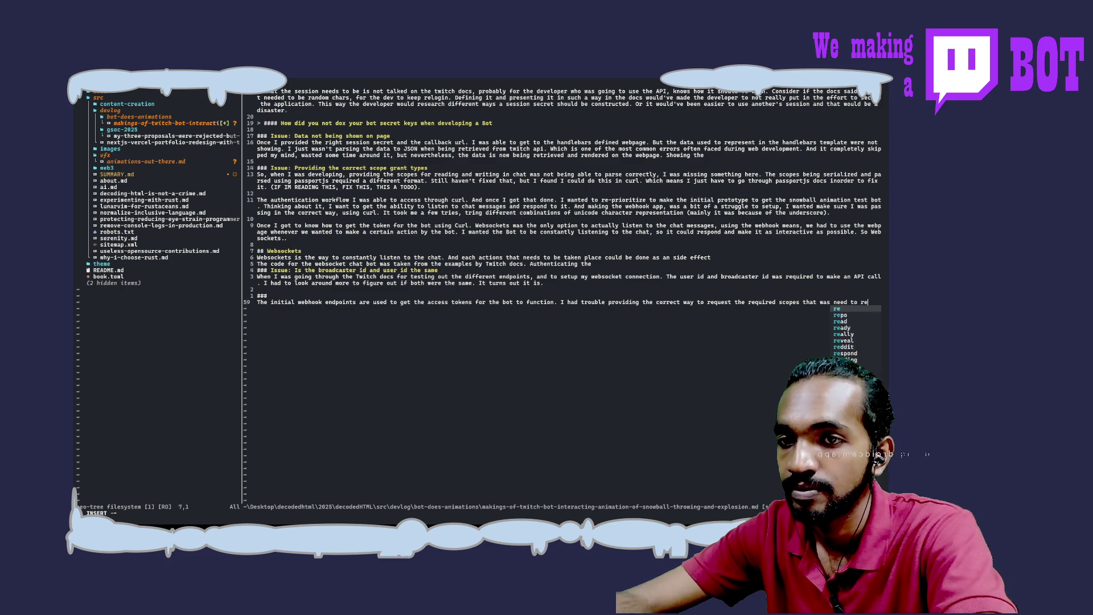
key(BackSpace)
text(listen to )
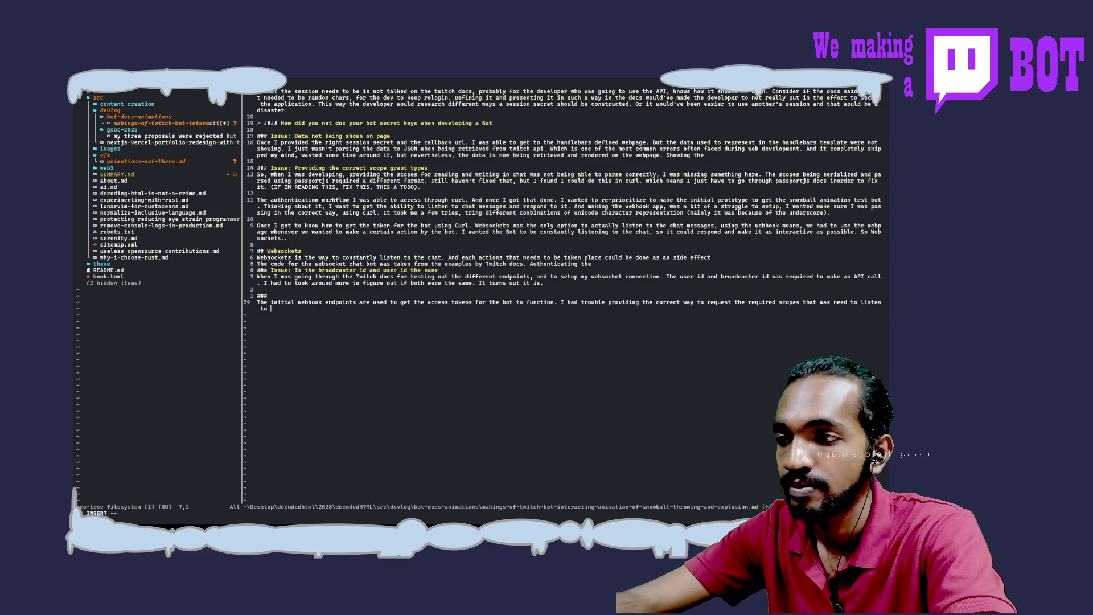
text(Te)
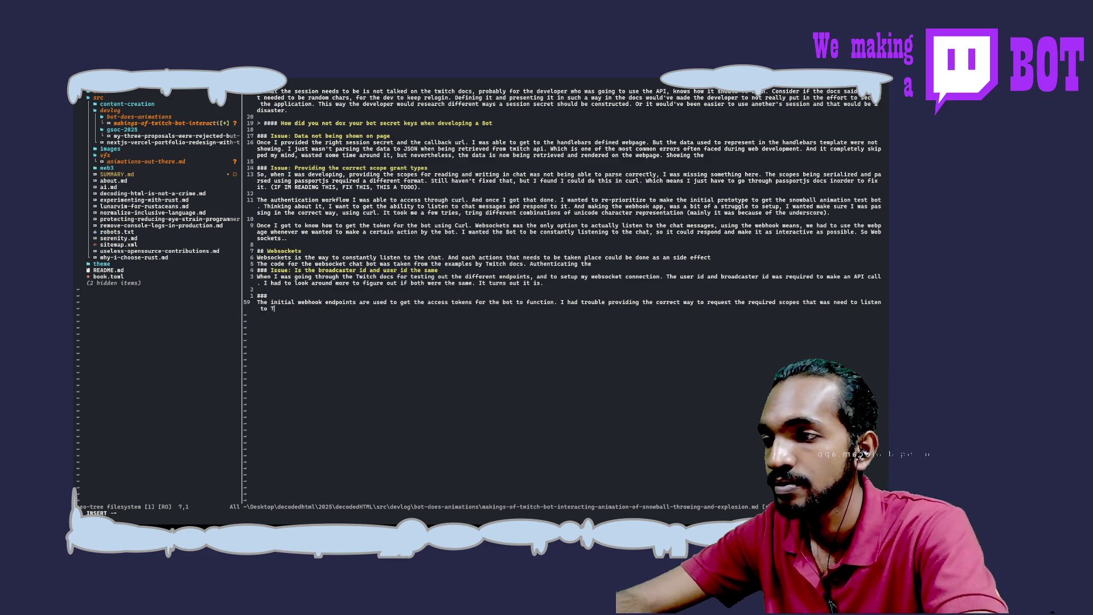
key(BackSpace)
text(witch cah)
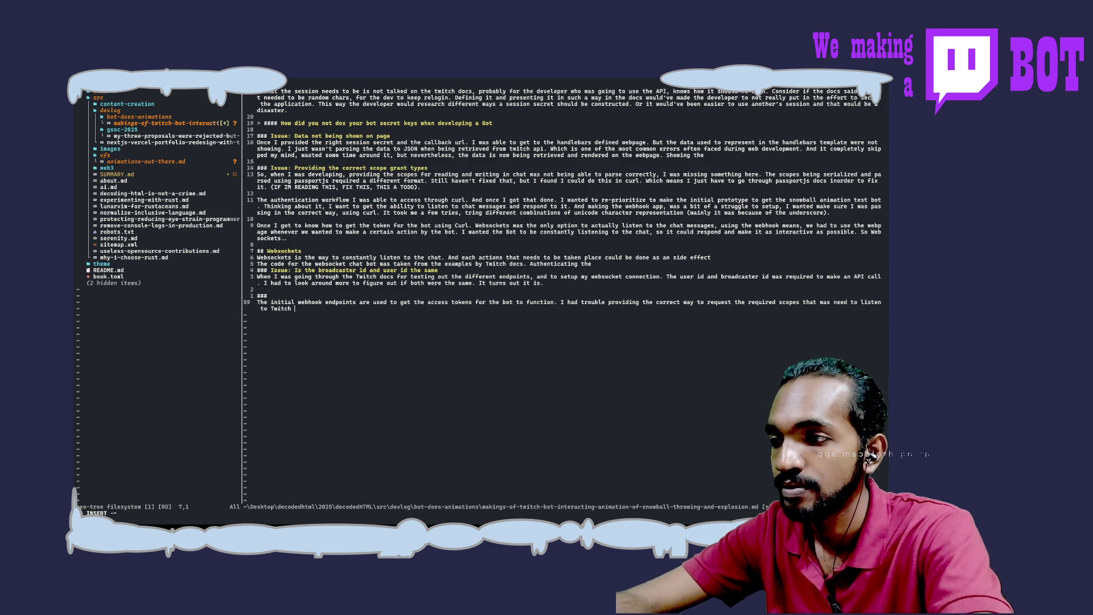
key(BackSpace)
key(BackSpace)
text(hat )
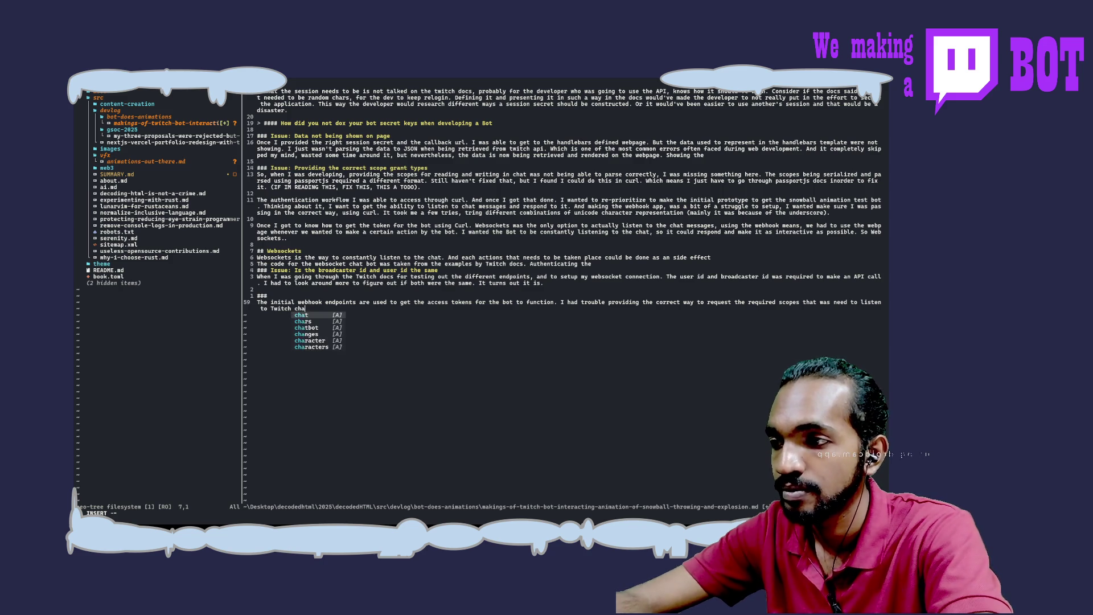
text(my)
key(BackSpace)
key(BackSpace)
text(b)
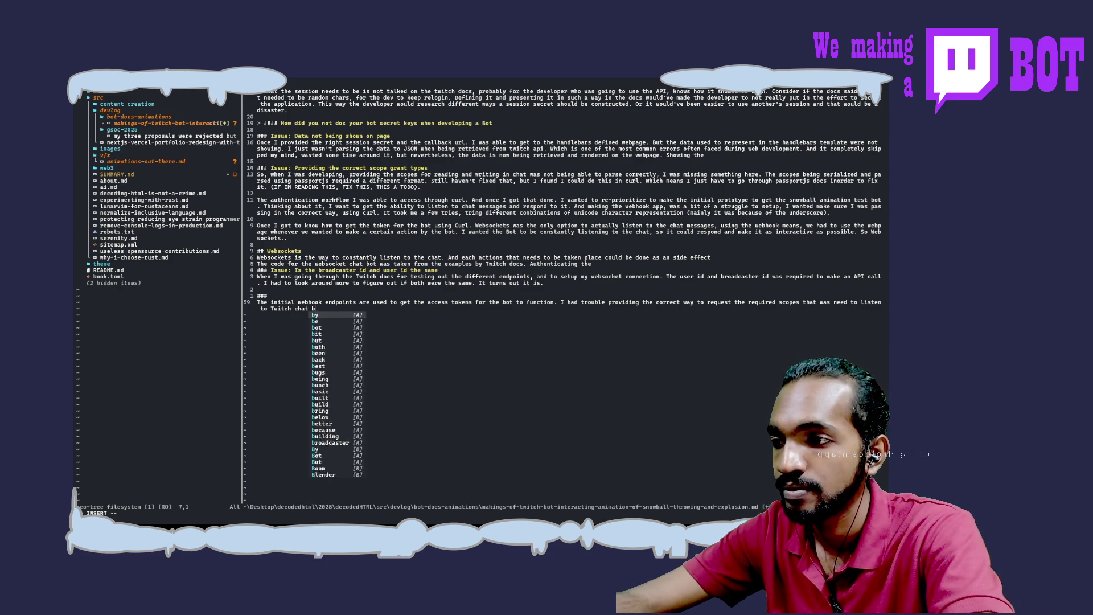
text(y the websockets )
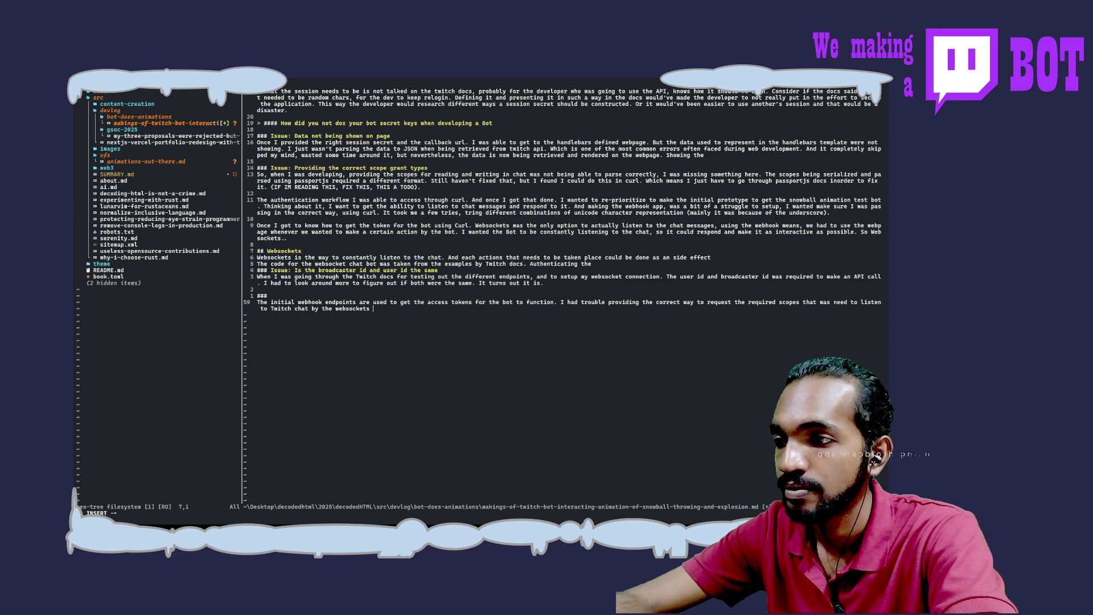
key(BackSpace)
key(BackSpace)
Step: Add that the docs' required scope `user:read:chat` was supposed to be passed in the request url
text( part)
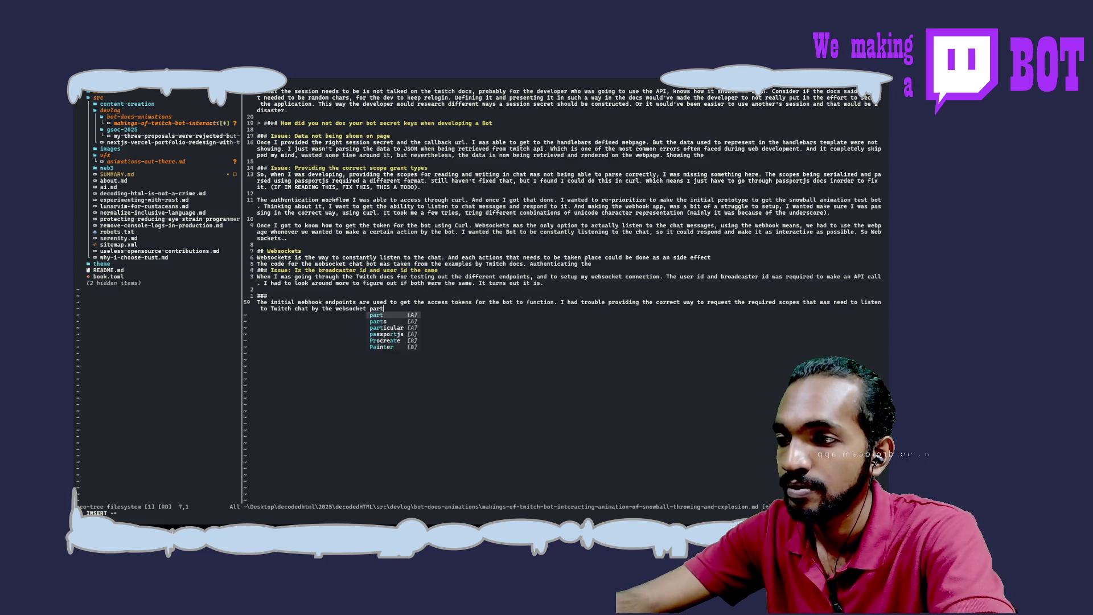
text( of the b)
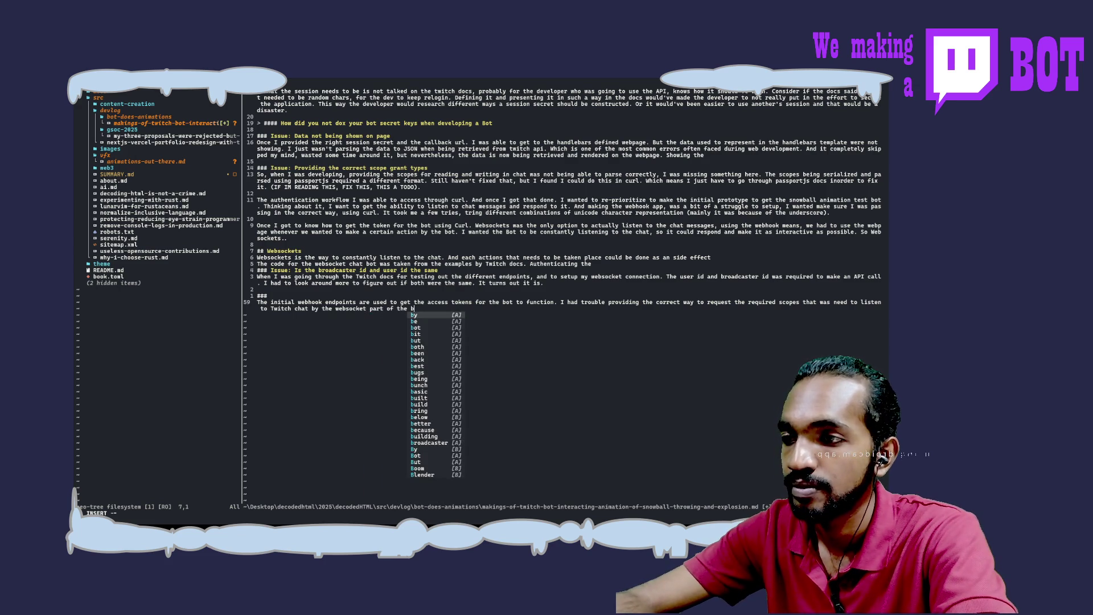
key(BackSpace)
text(Bot. )
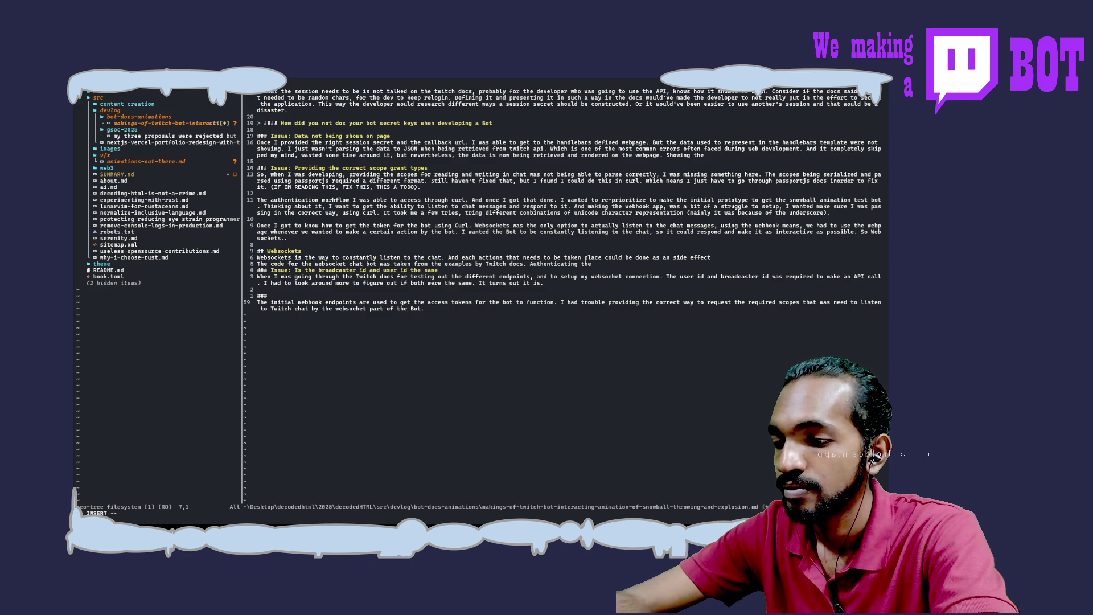
text(The )
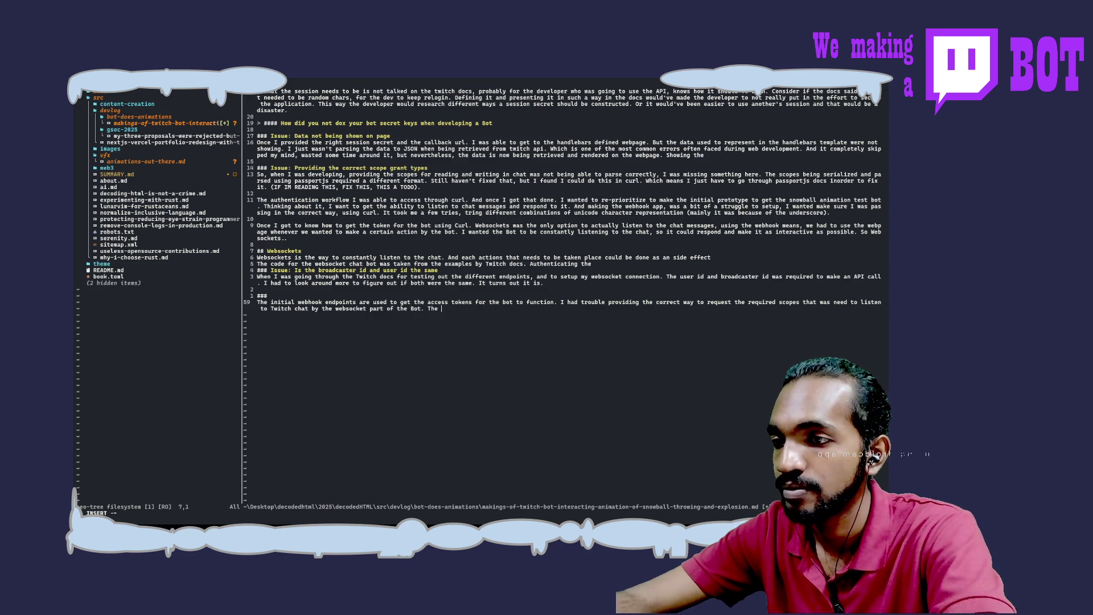
text(required )
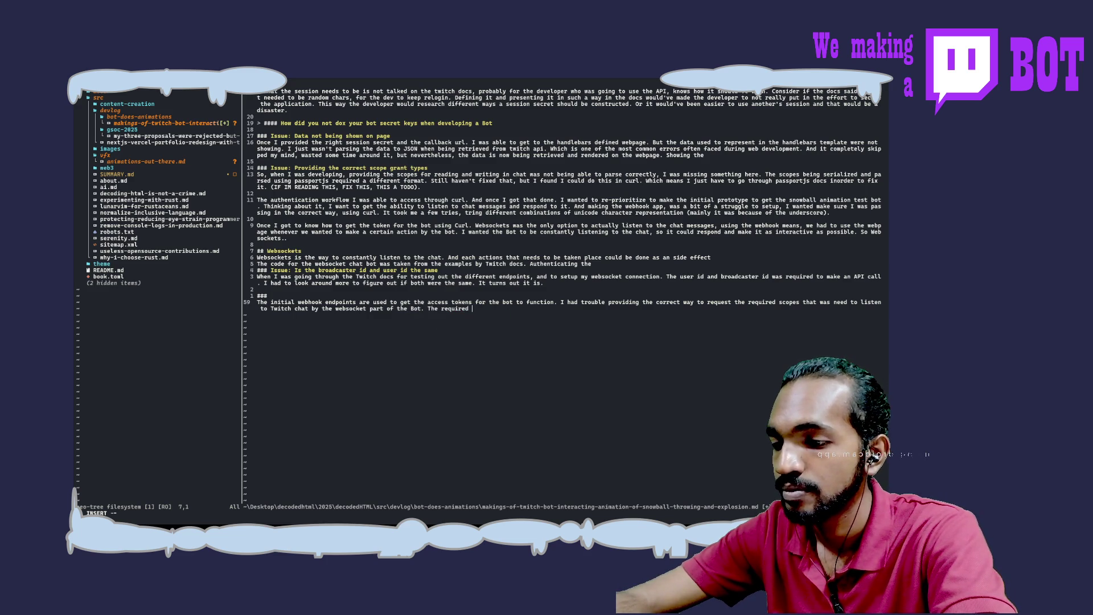
text(scope wa)
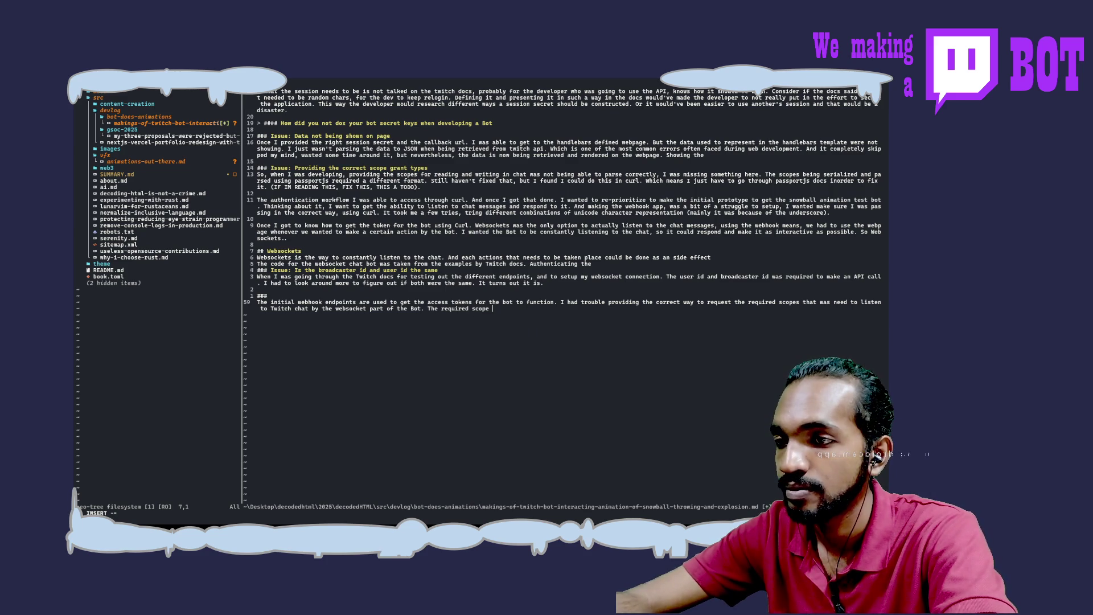
key(BackSpace)
key(BackSpace)
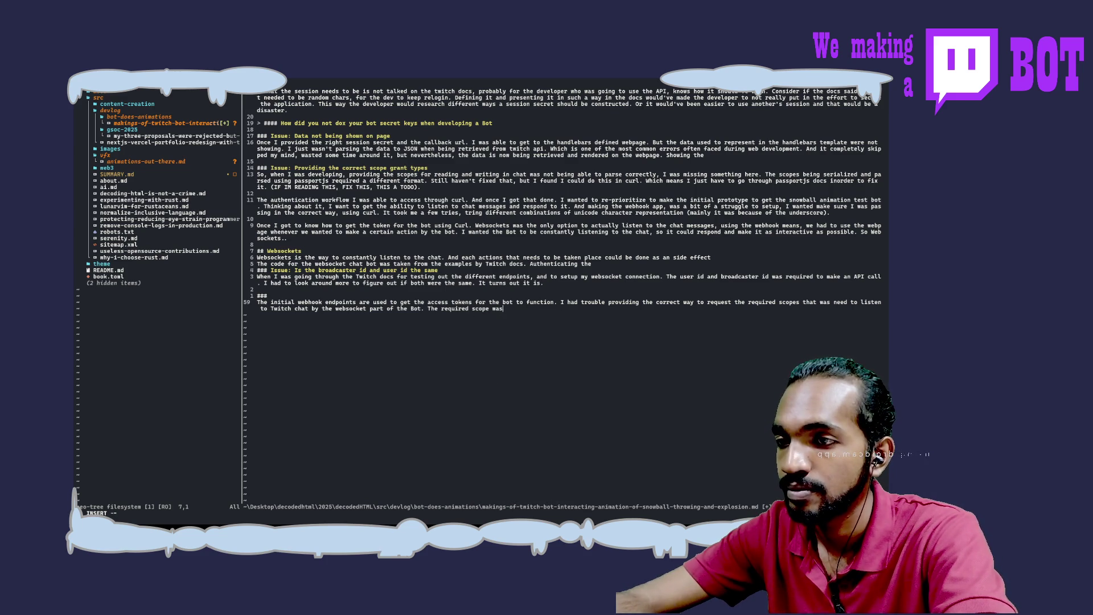
text(mention)
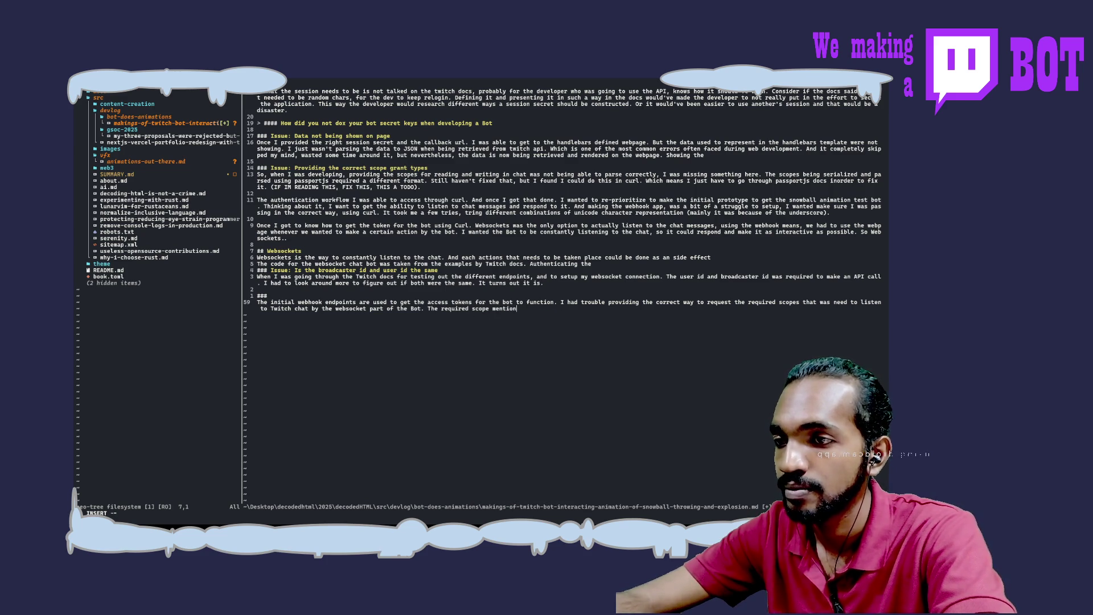
text(ed in the docs was `)
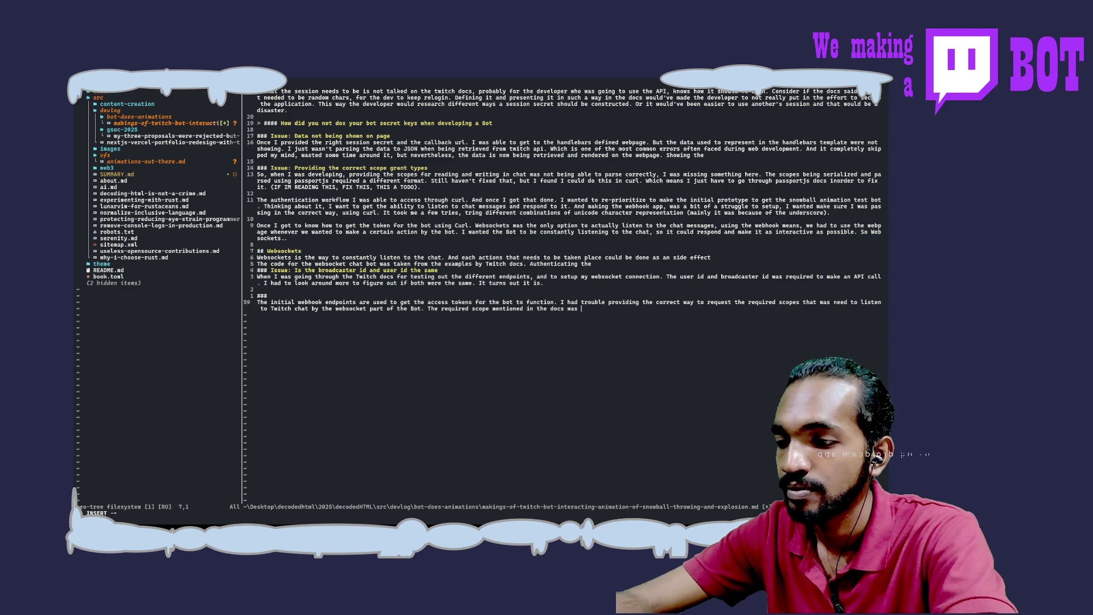
text(user)
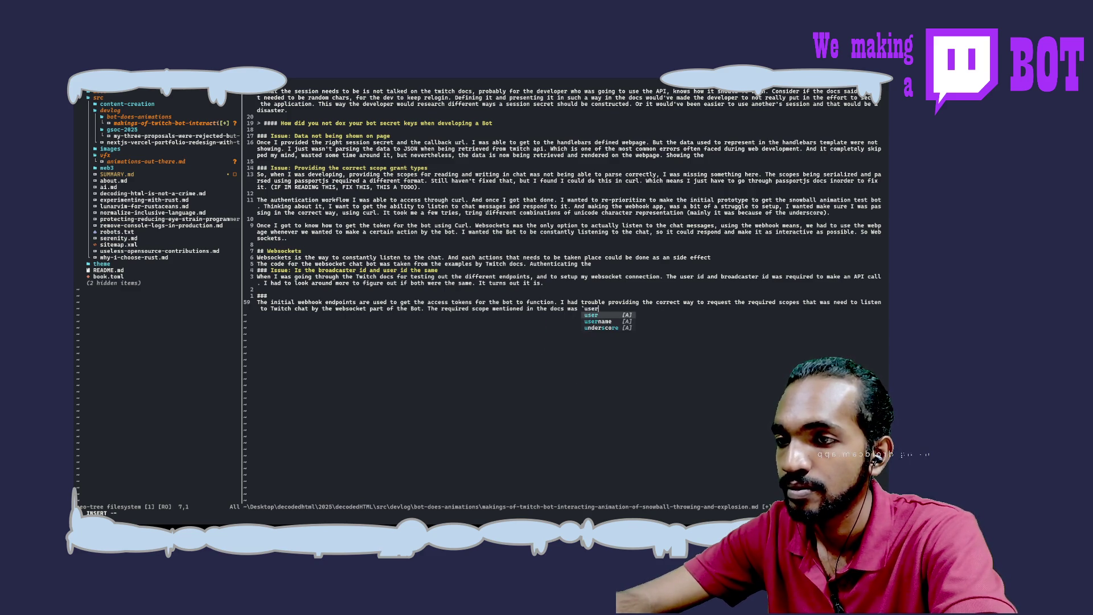
text(:read:c)
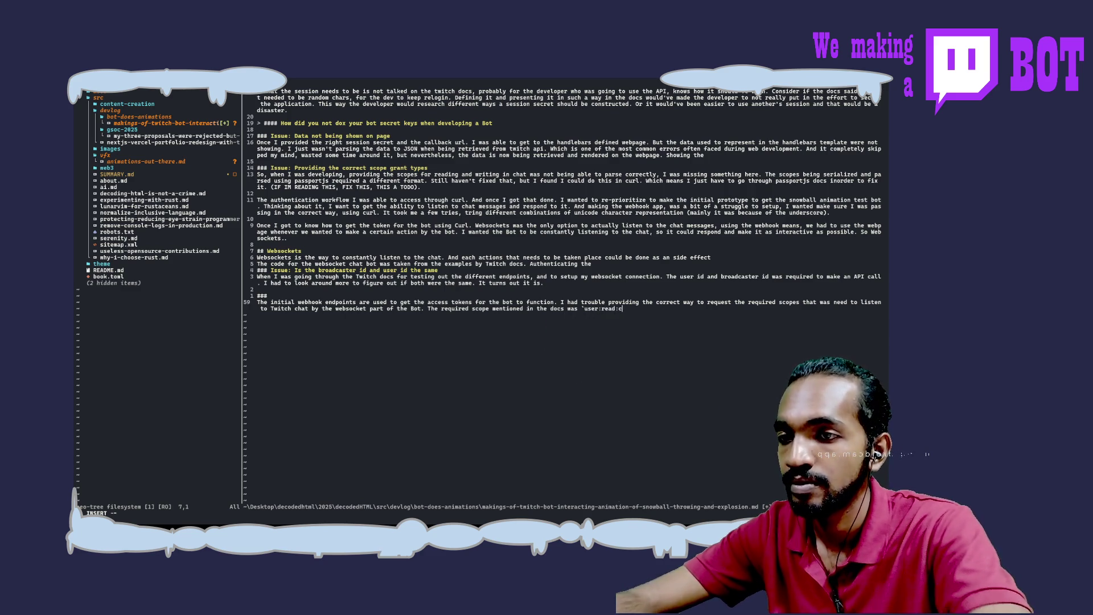
text(hat`,)
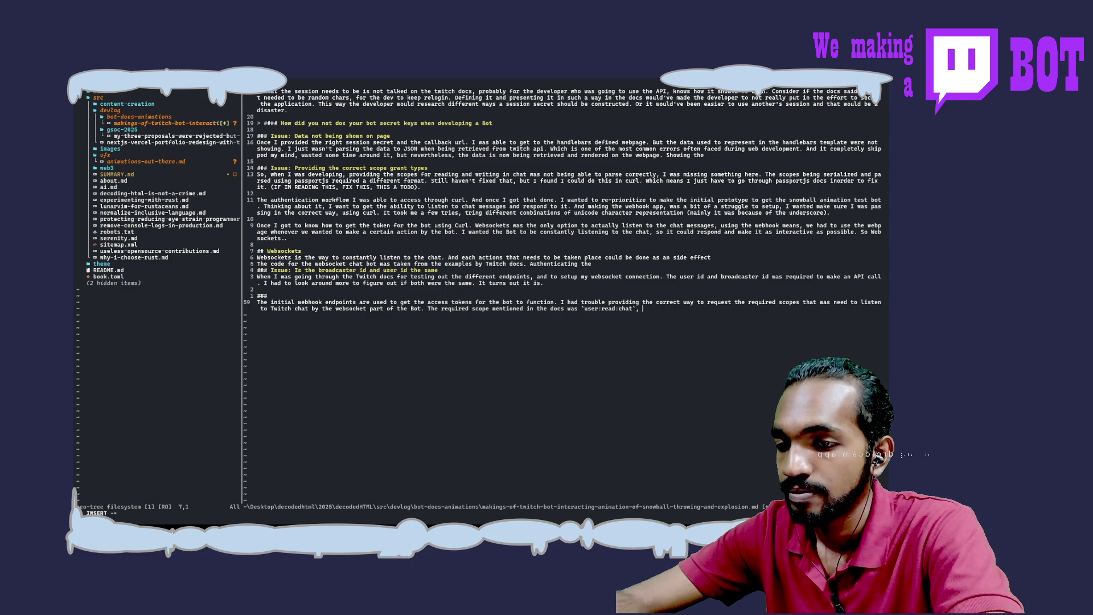
text(an)
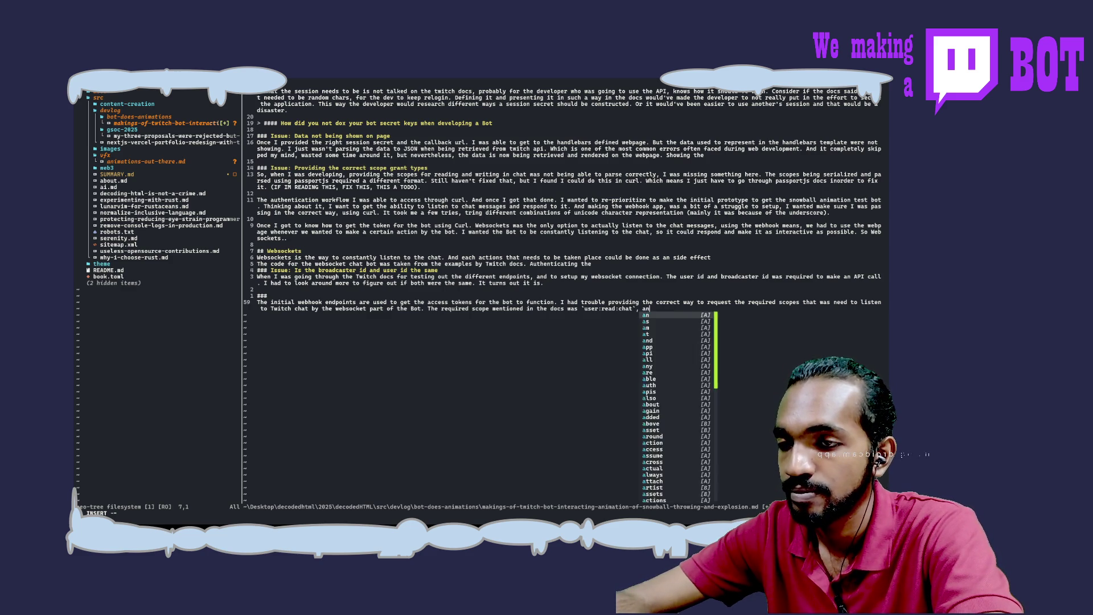
text(d it was sup)
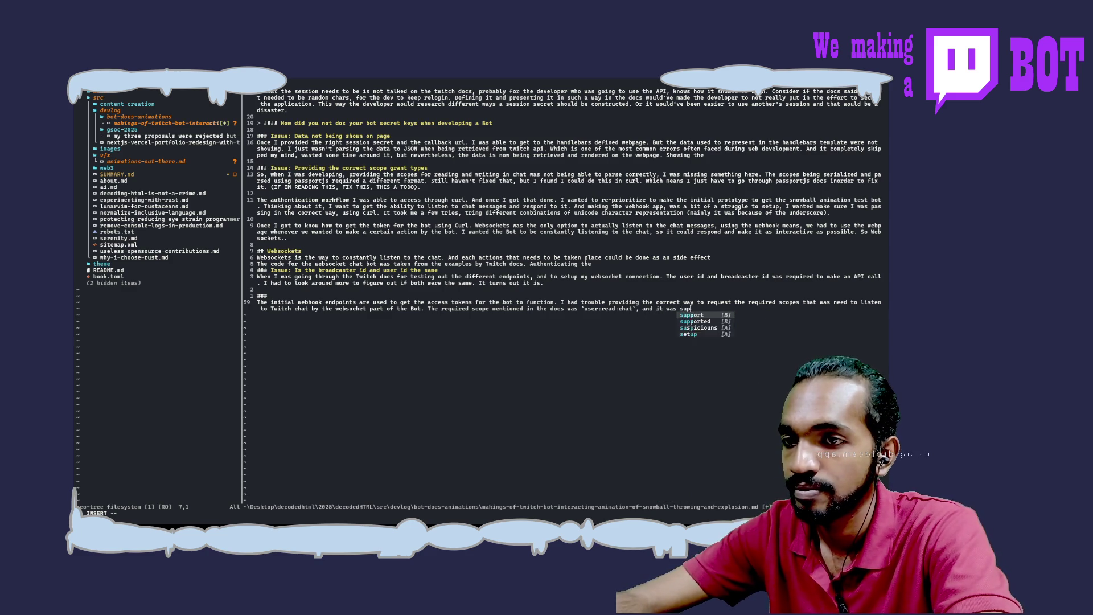
text(posed t)
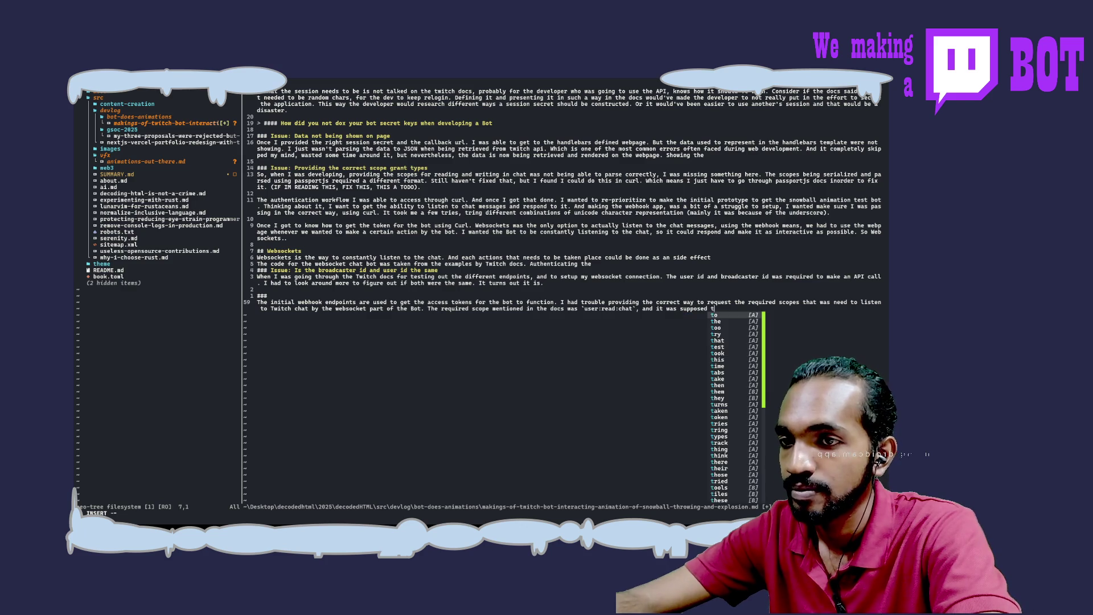
text(o be pa)
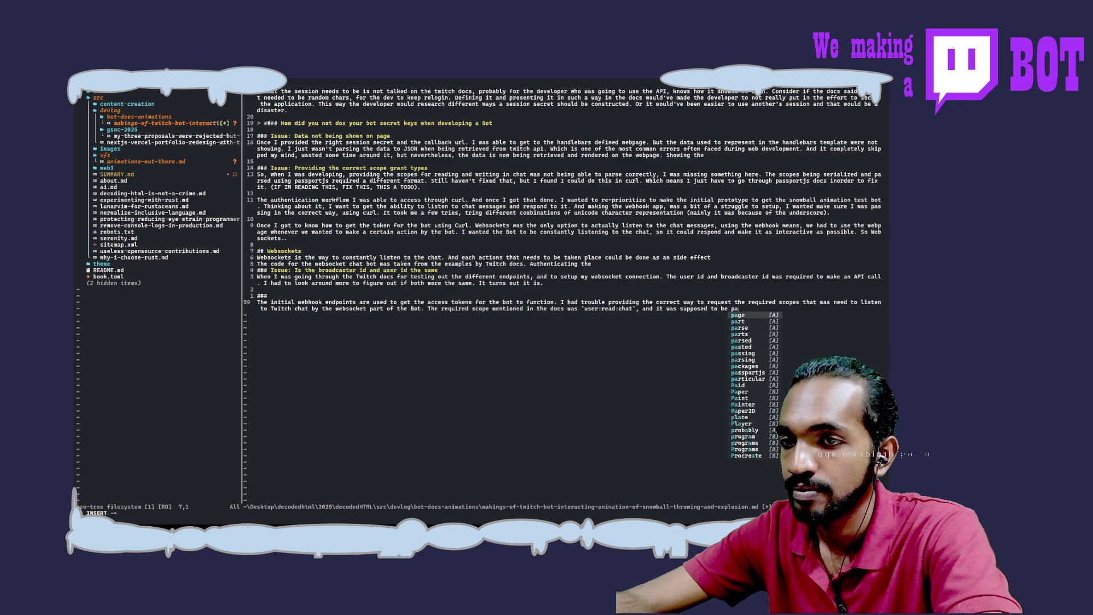
text(ssed)
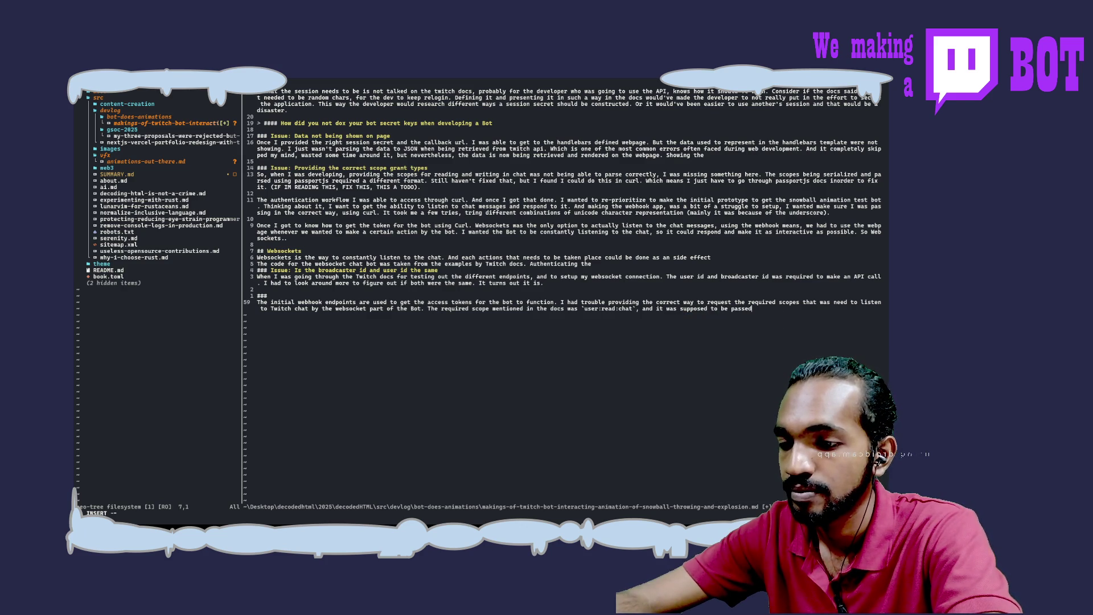
text( in the u)
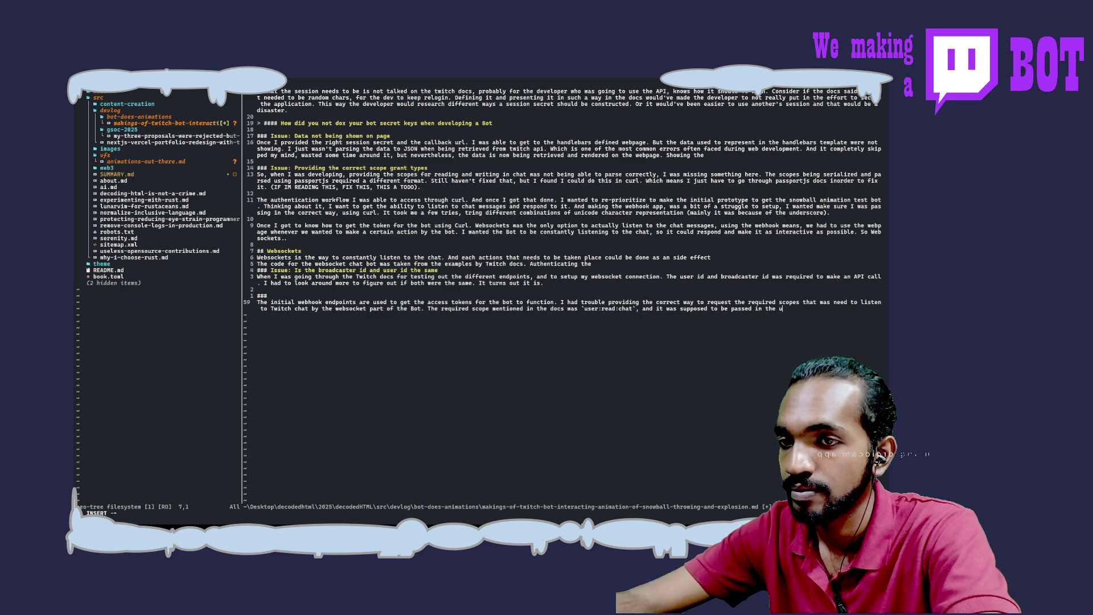
text(rl of the)
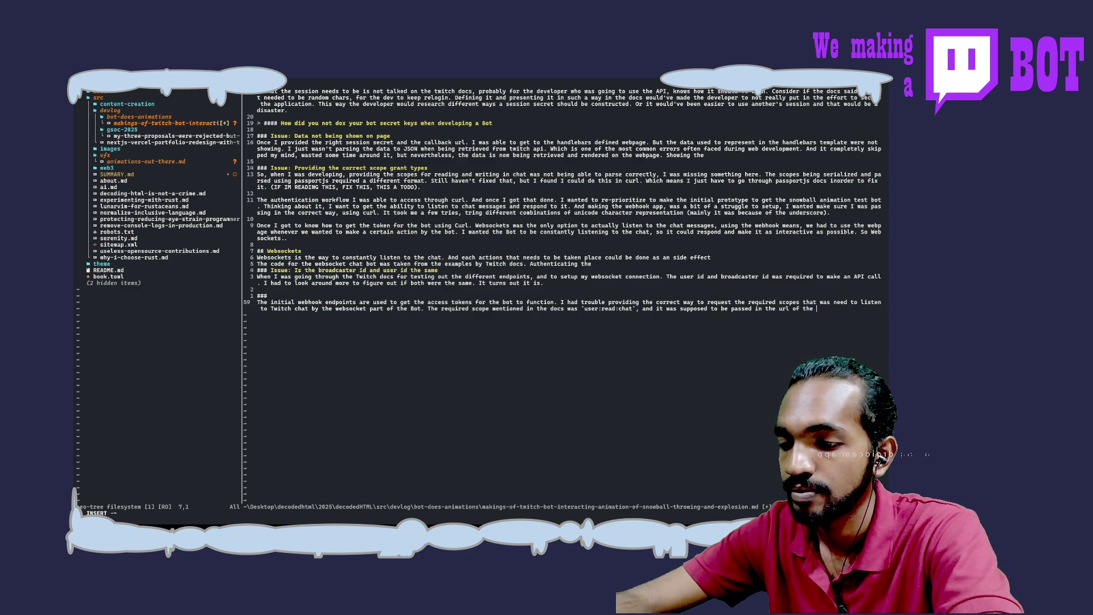
text(request.)
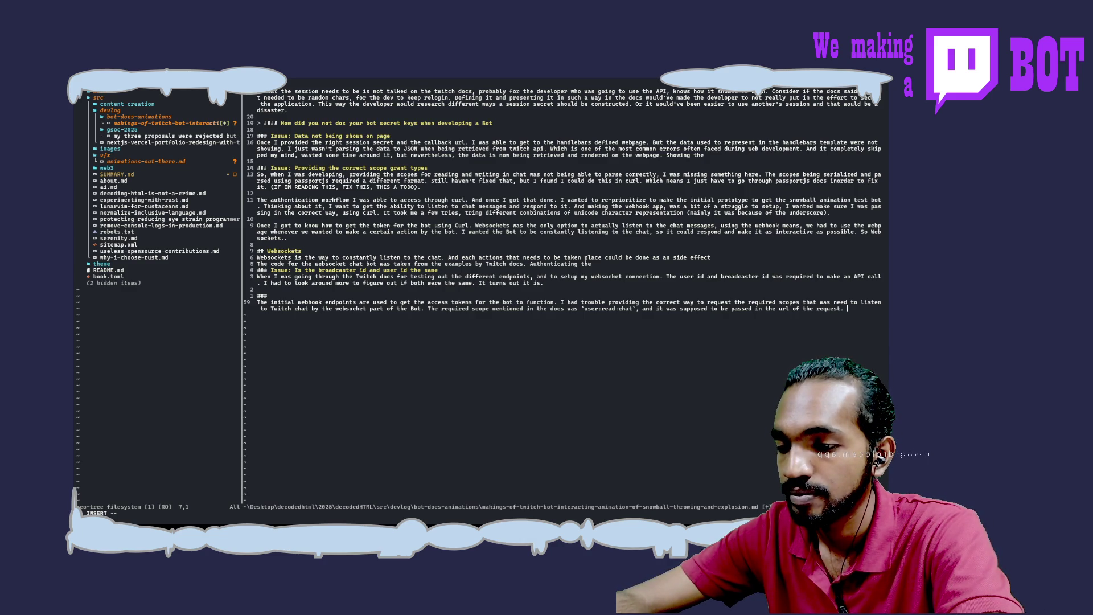
text(In the )
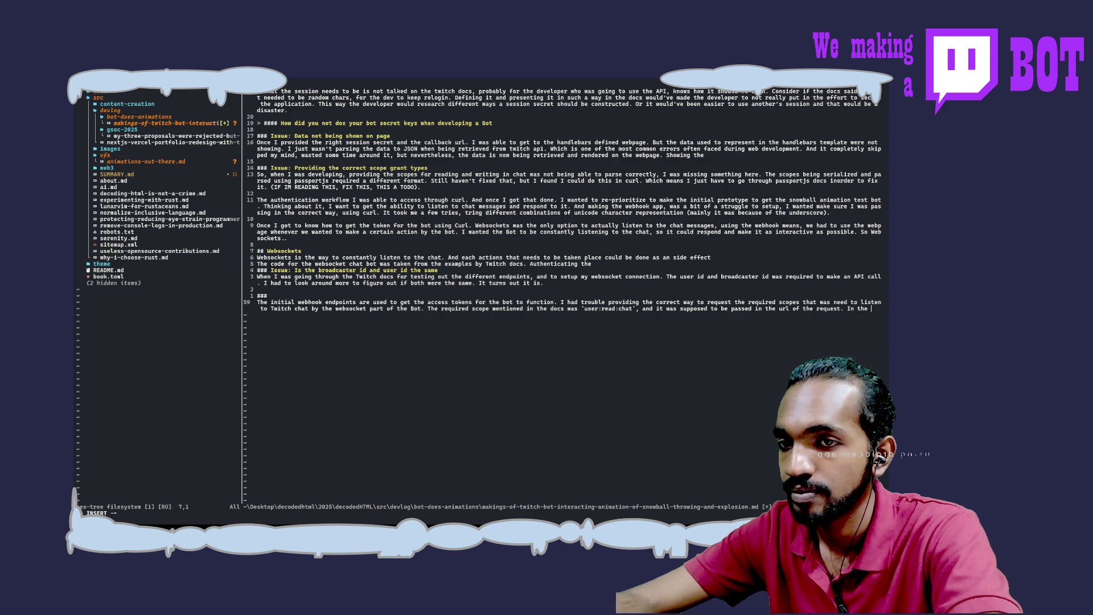
text(sample )
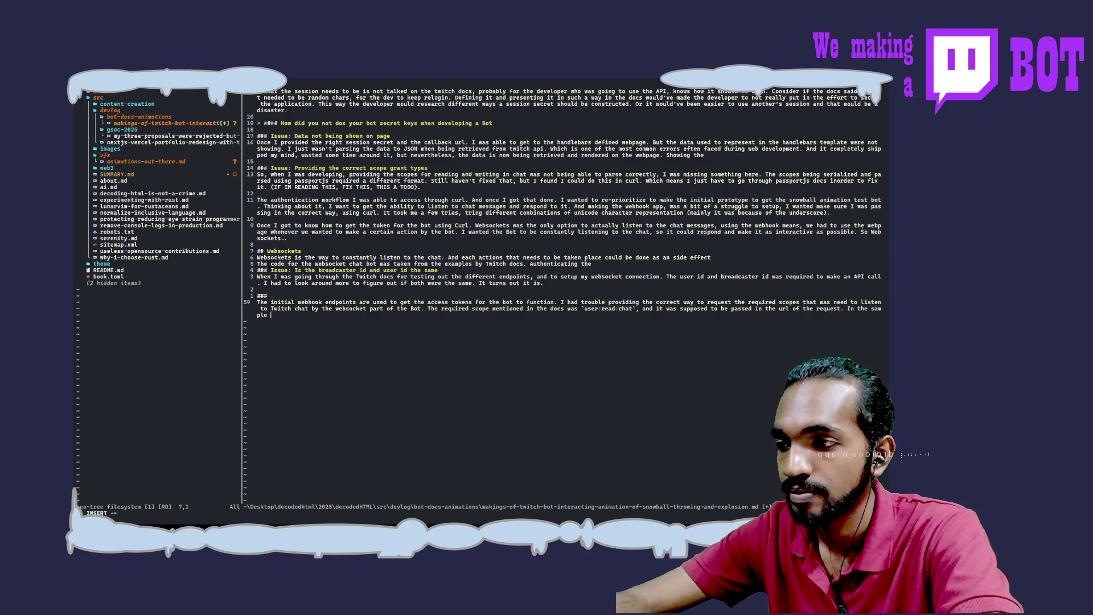
text(webso)
Step: Write 'In the sample bot code, it used passportjs. Which had a different way to represent the `:` character.'
text(cket bot code)
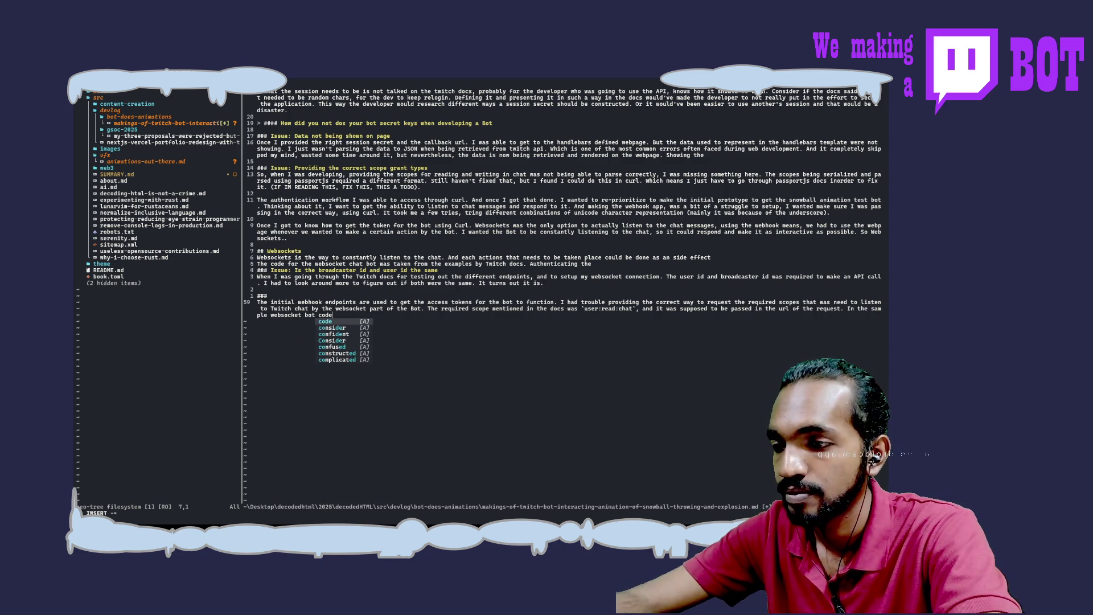
text(, which uses passportjs)
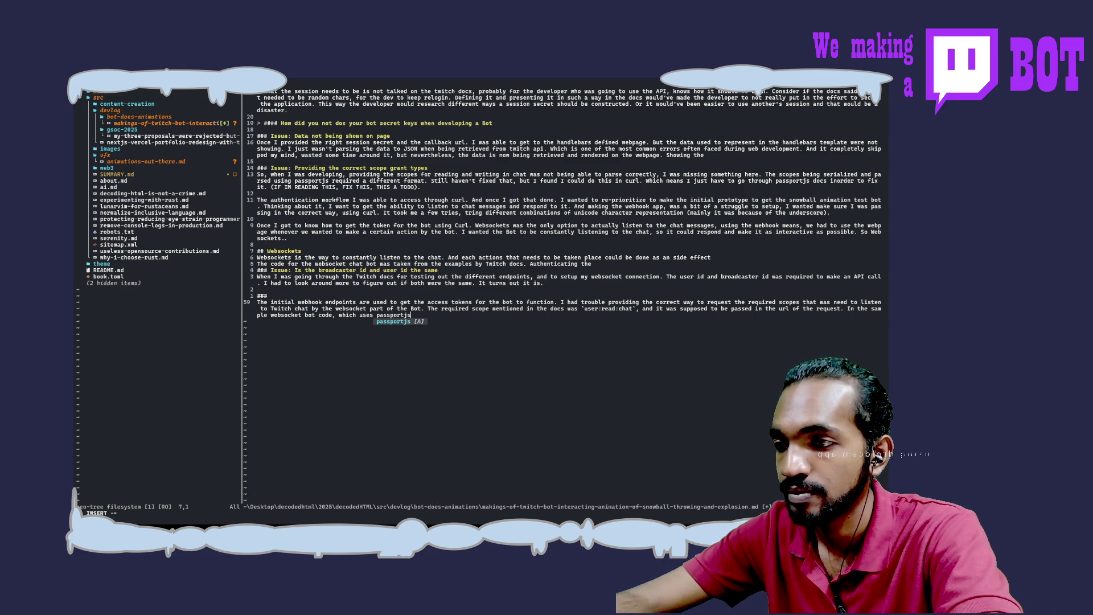
key(BackSpace)
key(BackSpace)
key(BackSpace)
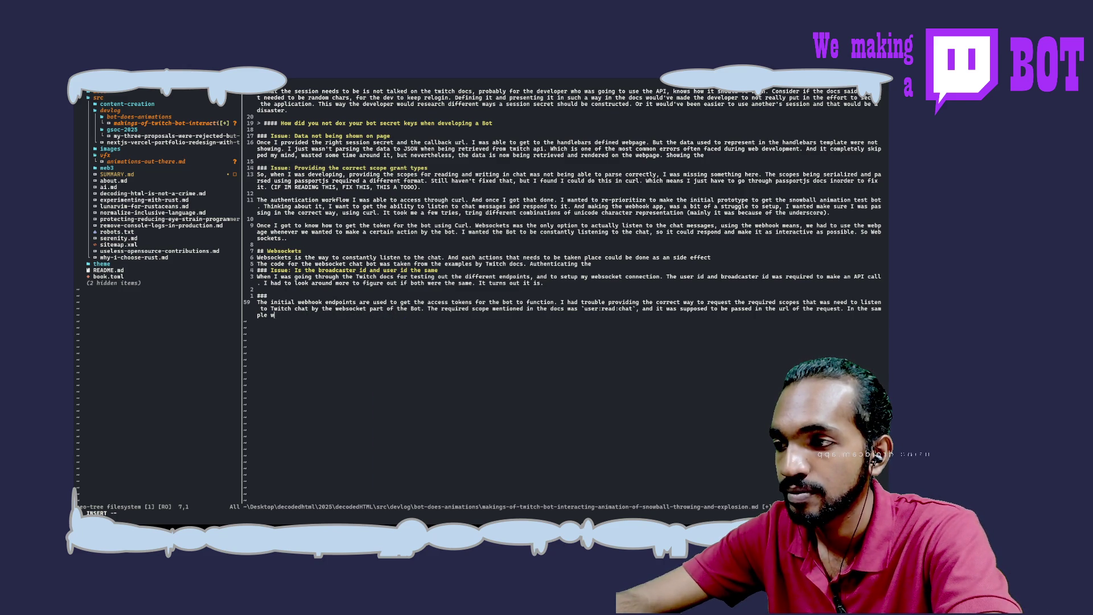
text(bot )
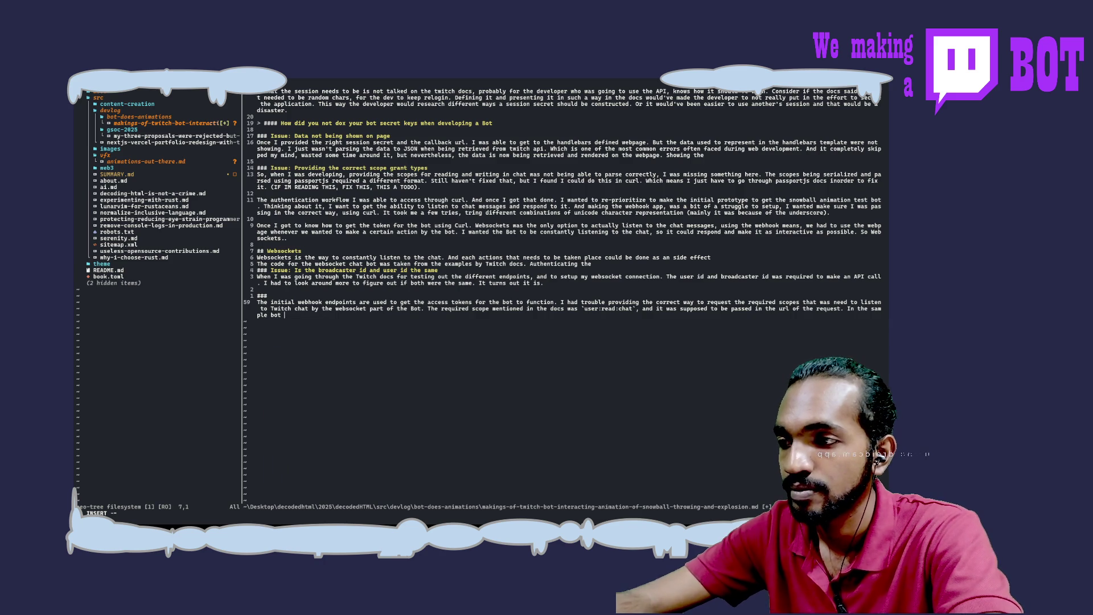
text(code, it )
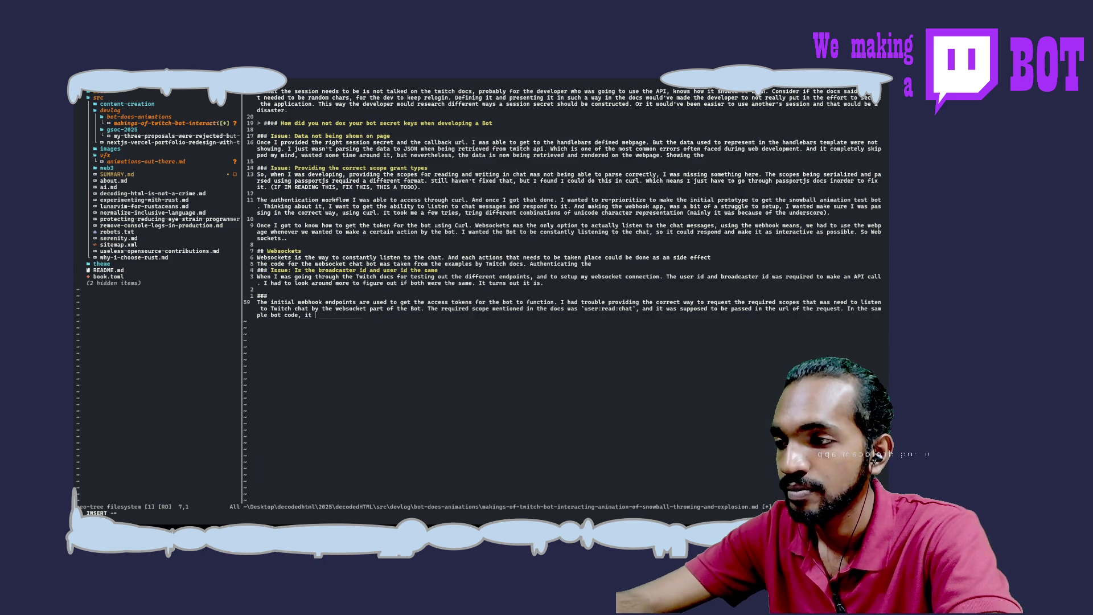
text(show)
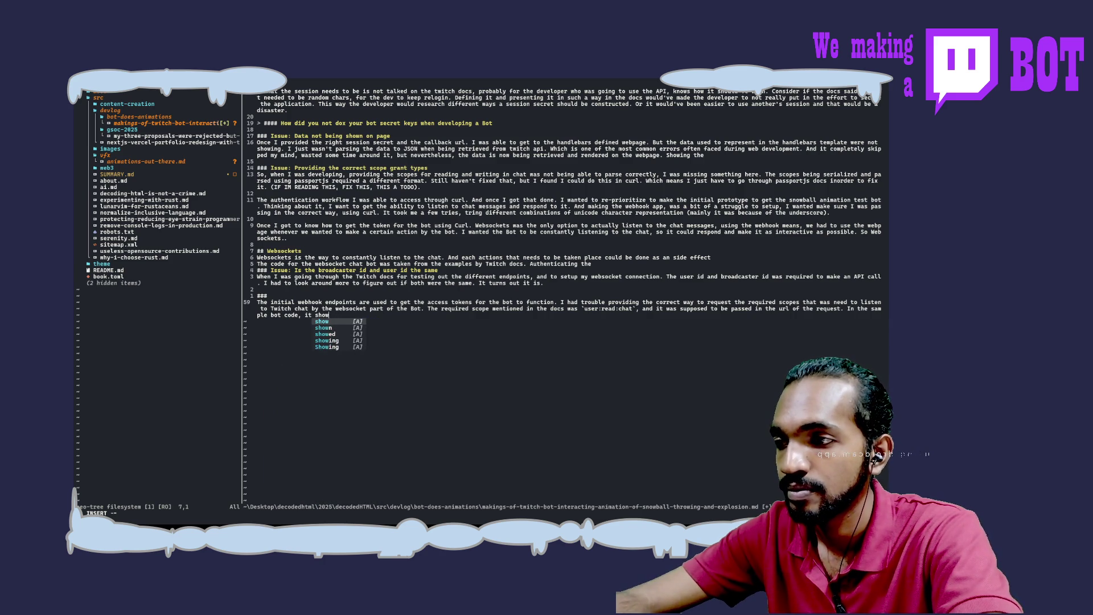
text(ed)
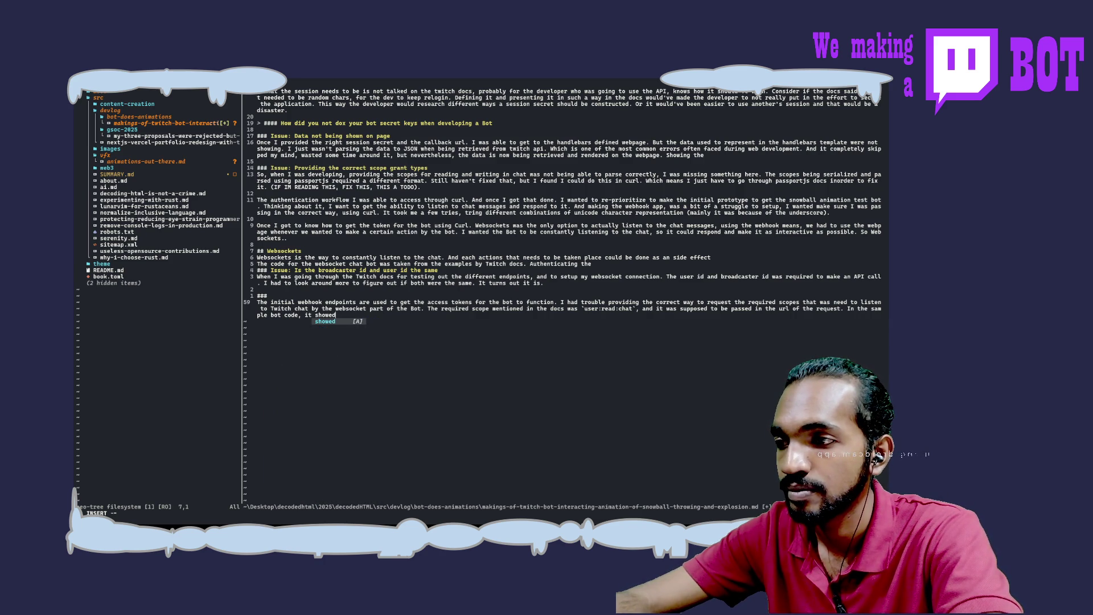
key(BackSpace)
key(BackSpace)
key(BackSpace)
key(BackSpace)
key(BackSpace)
key(BackSpace)
text(u)
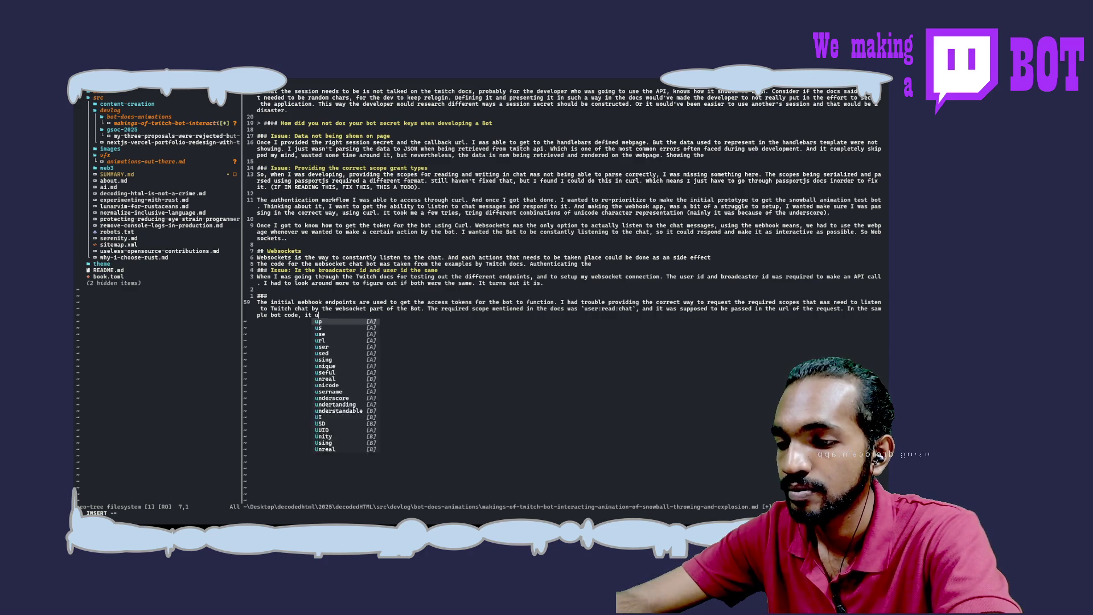
text(sed passport)
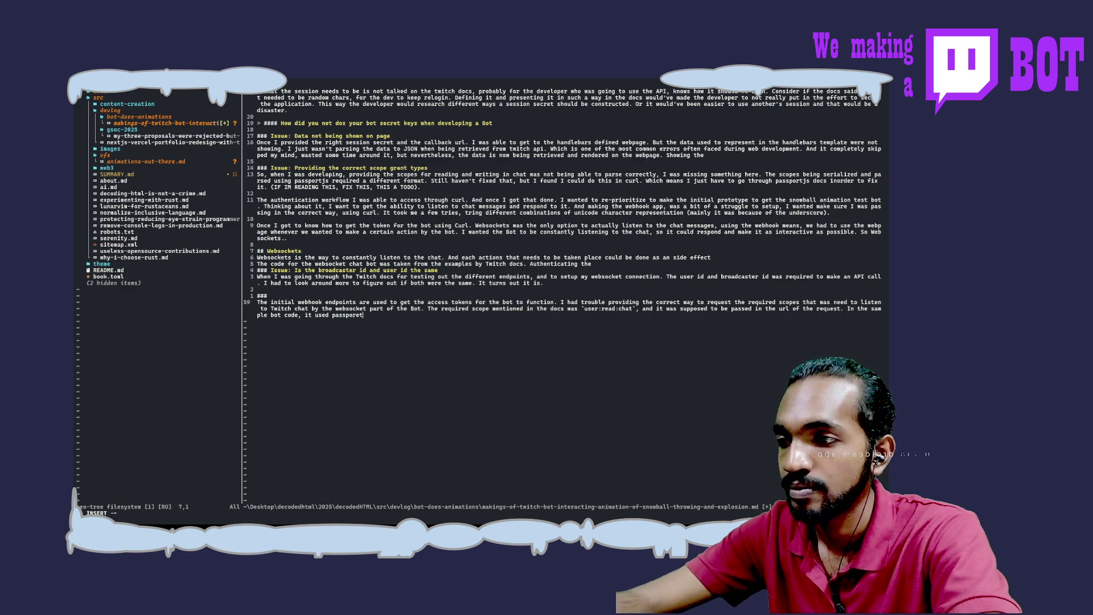
text(js)
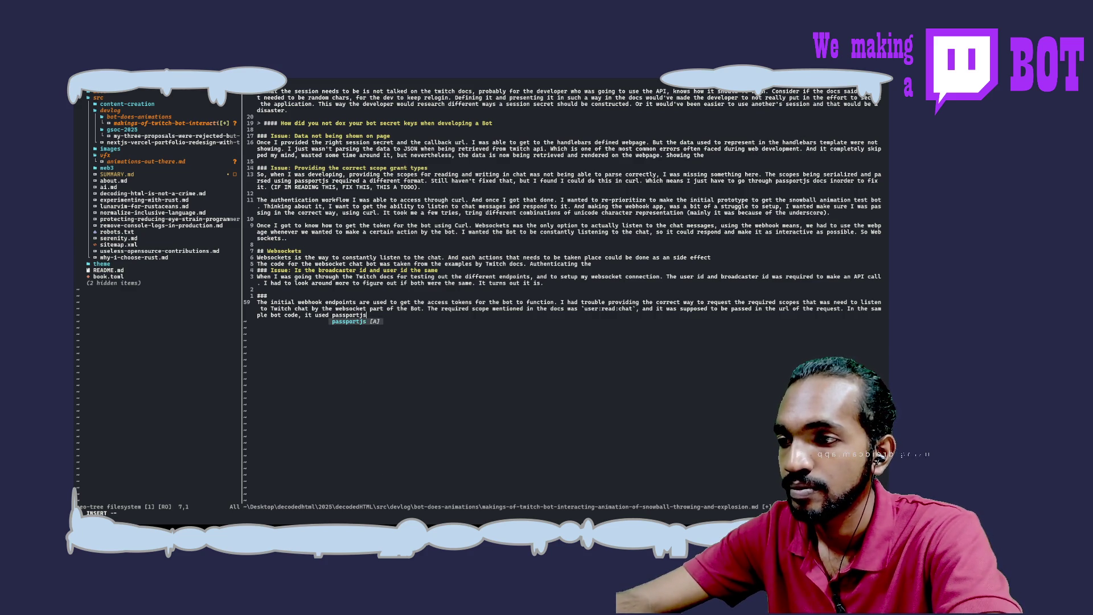
text(. )
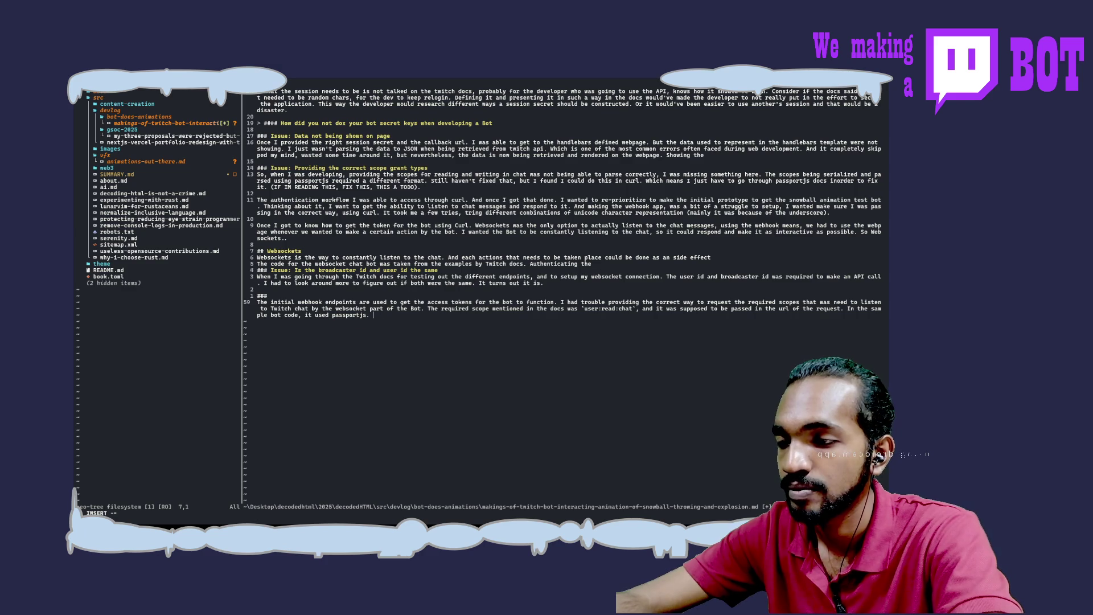
text(Wh)
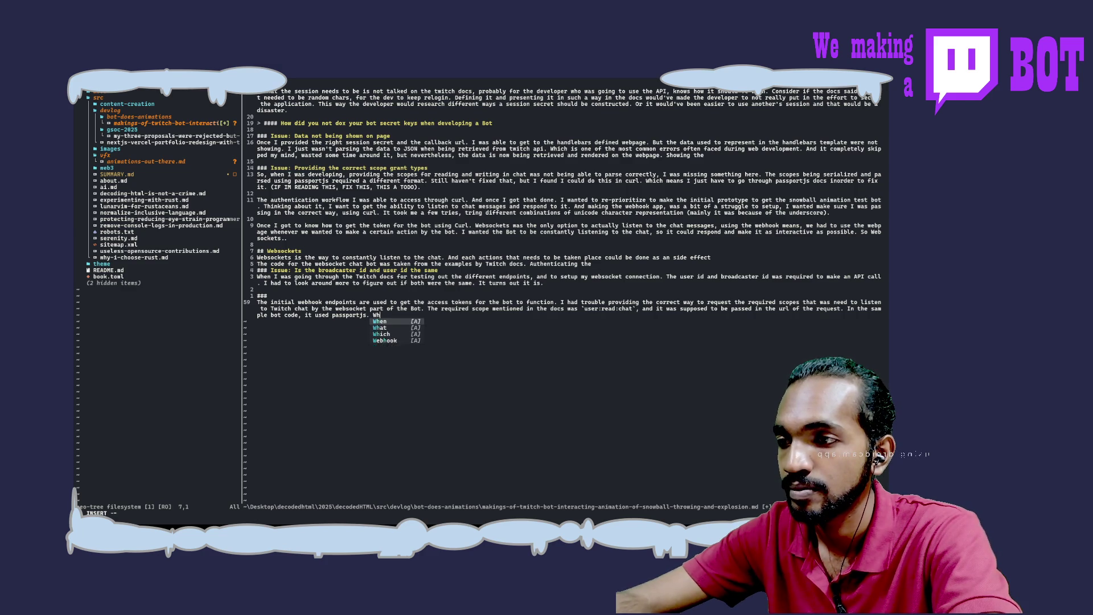
text(ich ha)
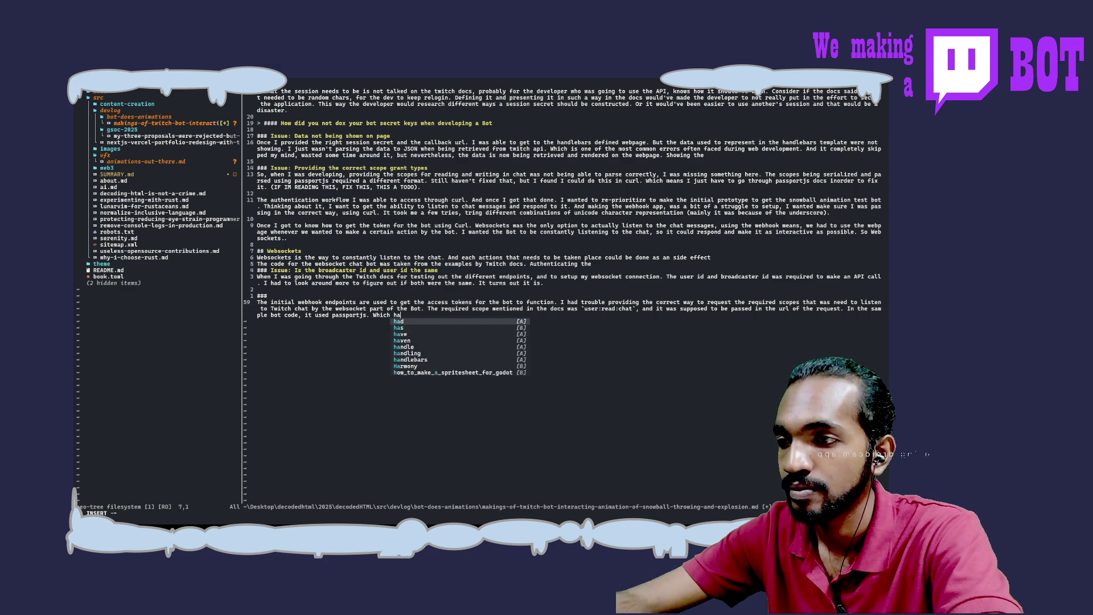
text(d a diff)
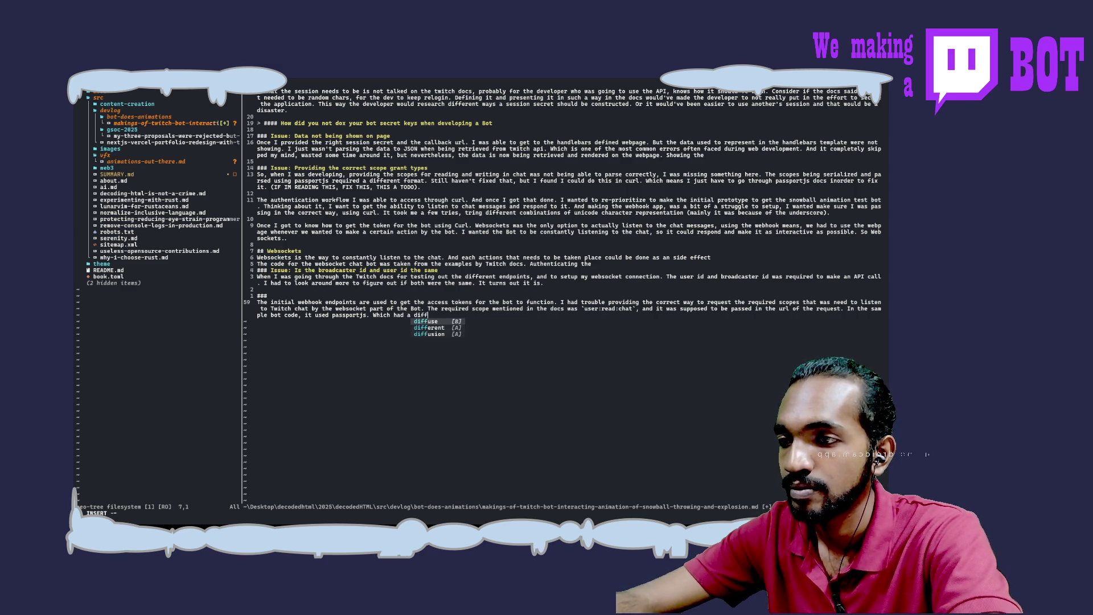
text(erent way to )
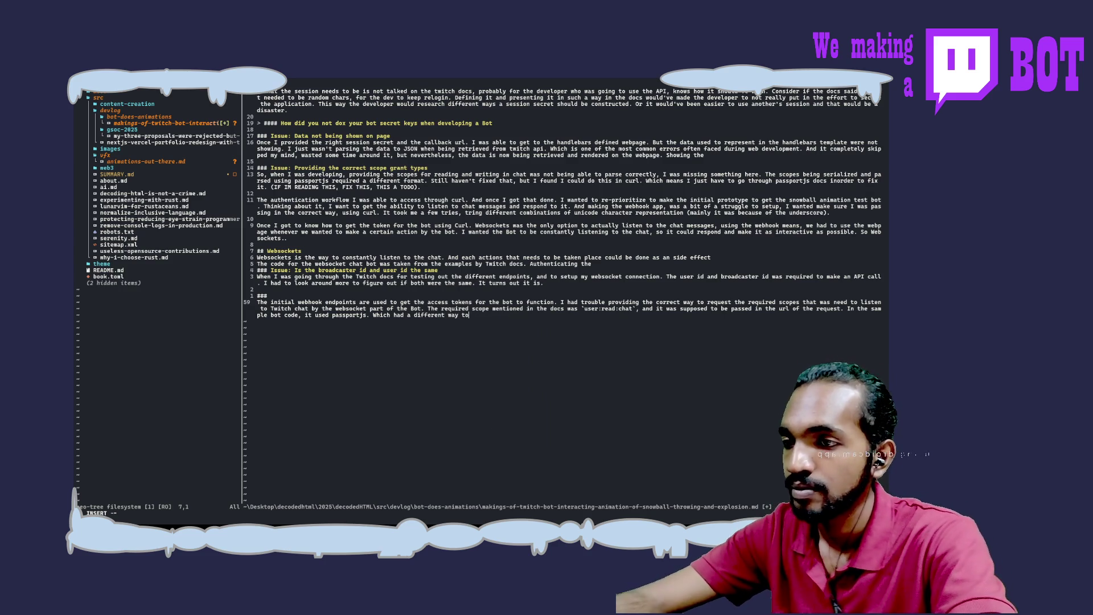
text(represe)
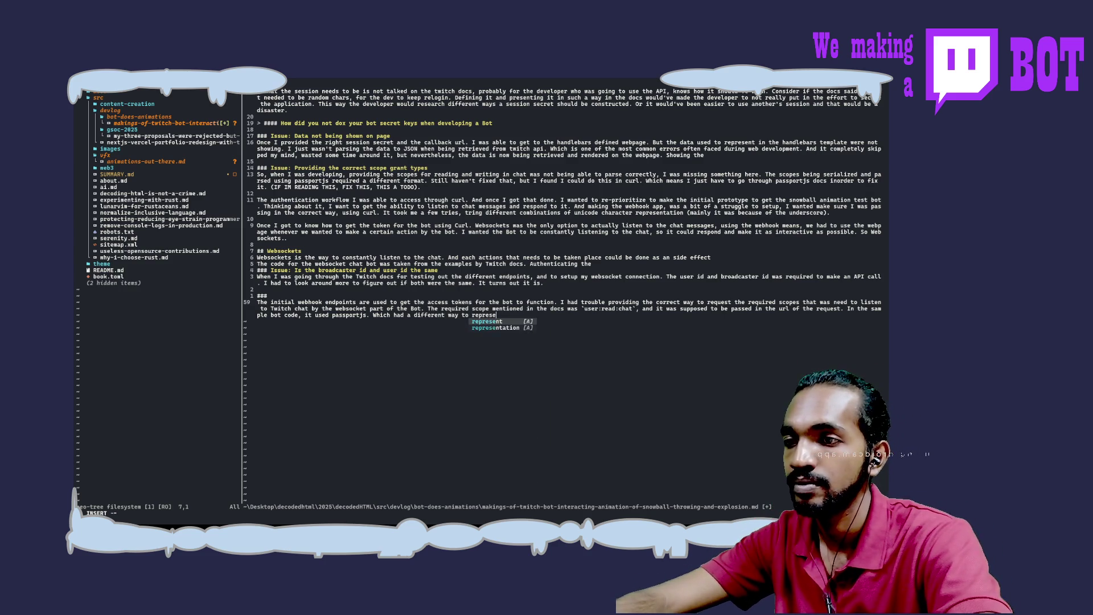
text(nt the )
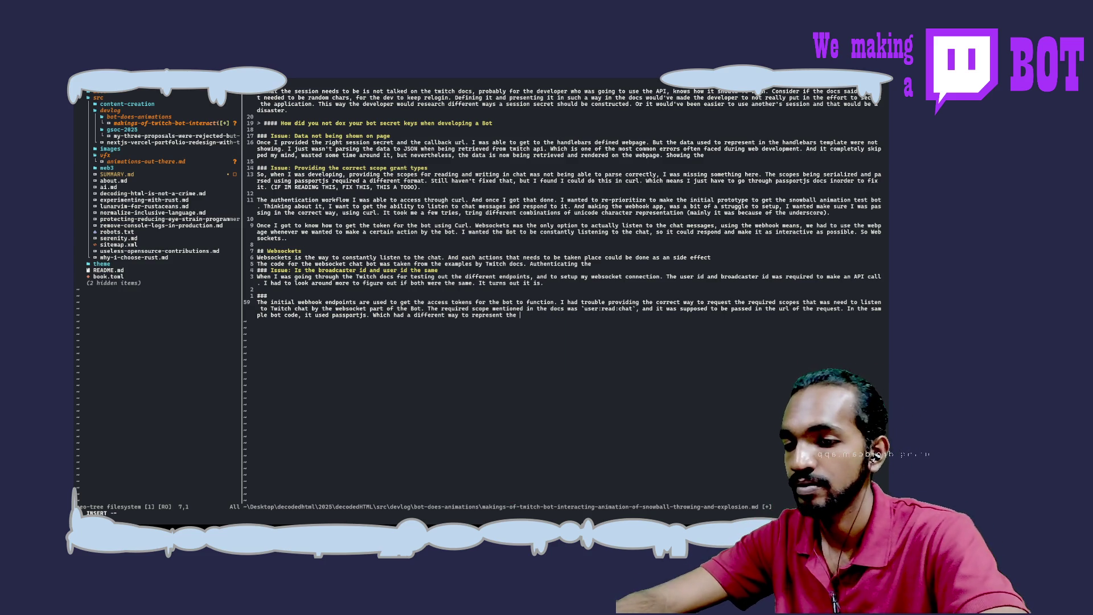
text(`:` )
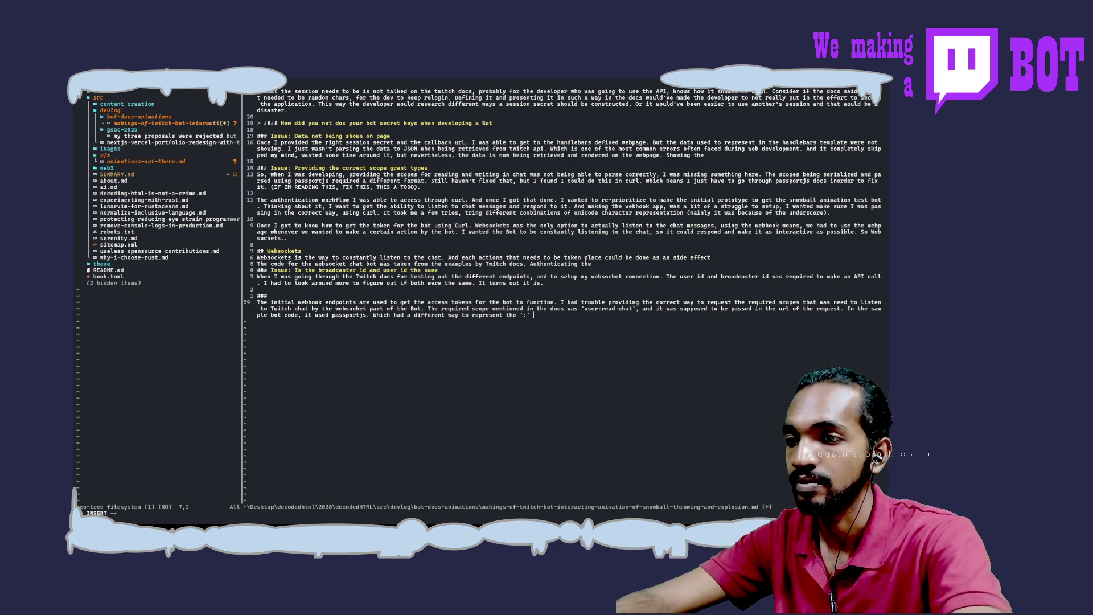
text(charact)
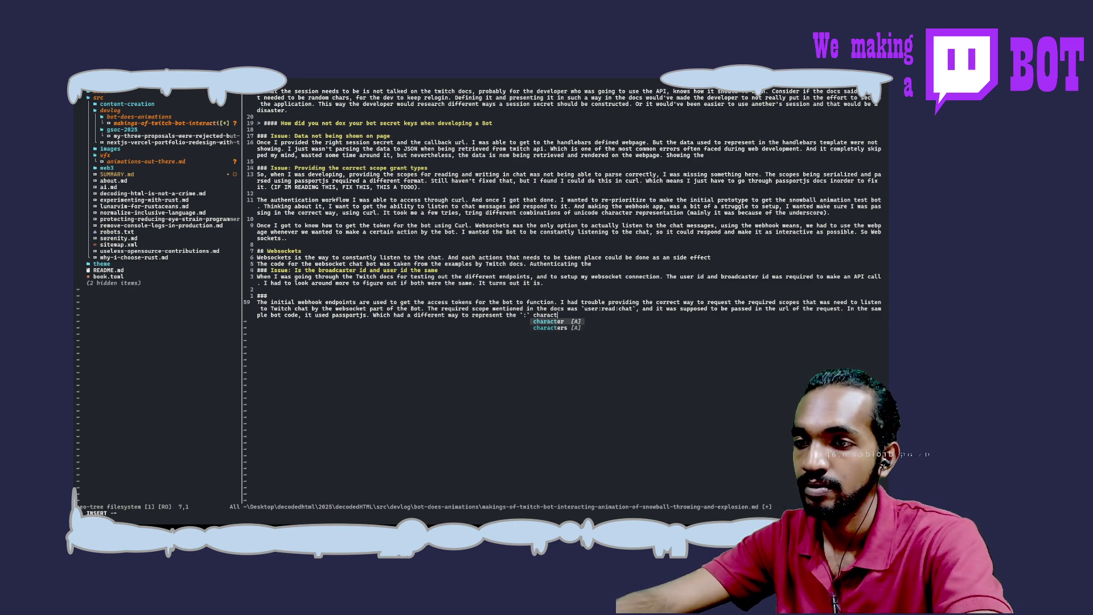
text(er.)
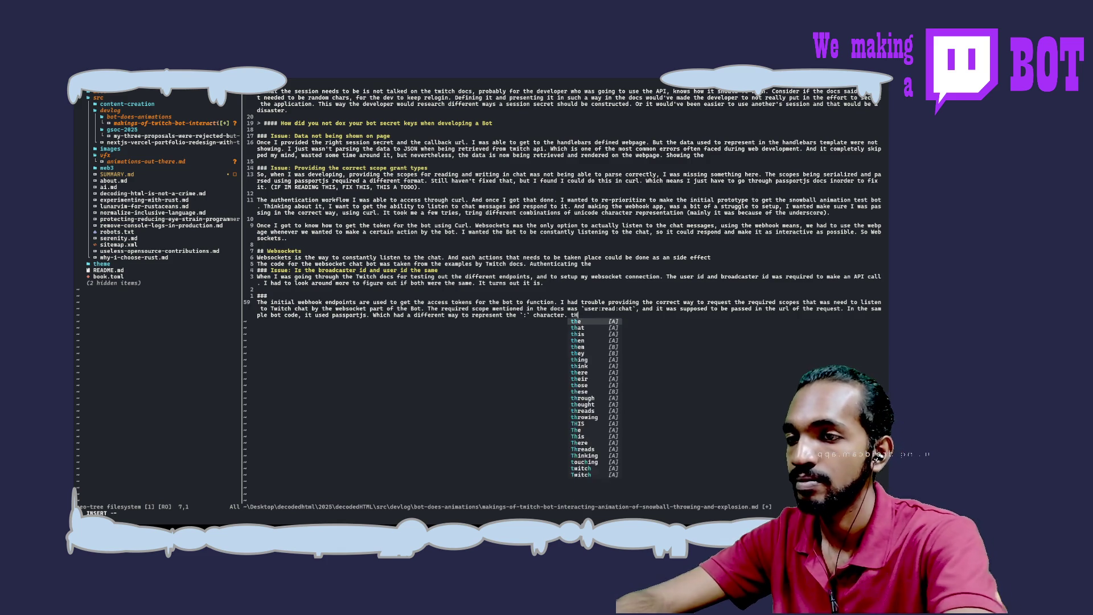
Step: Add 'This caused a bit of a problem.' and save and quit with :wq
text(Thi)
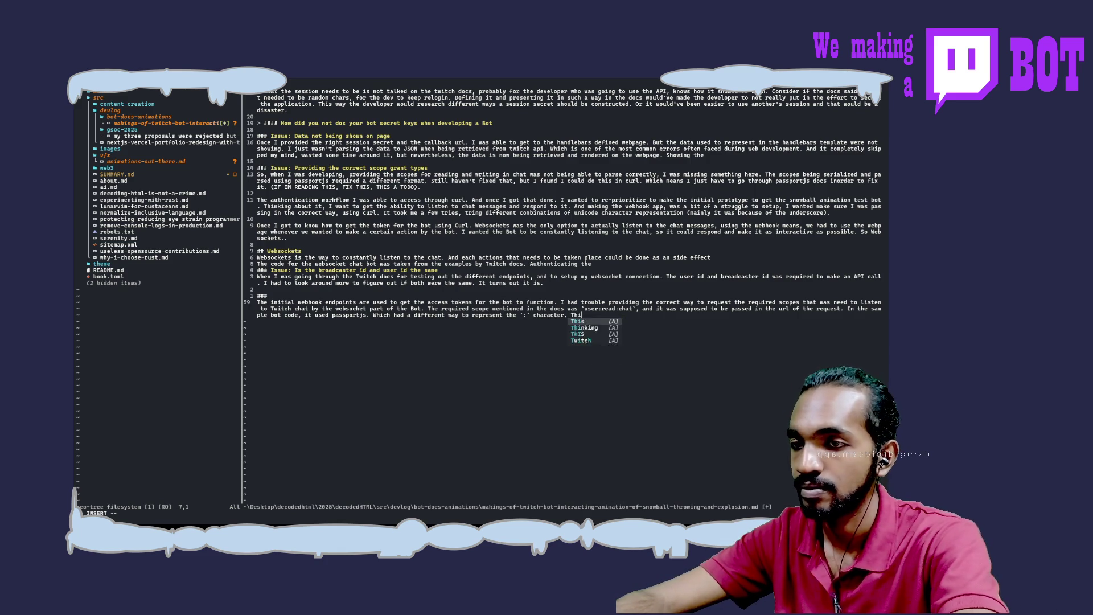
text(s caused a bit of a )
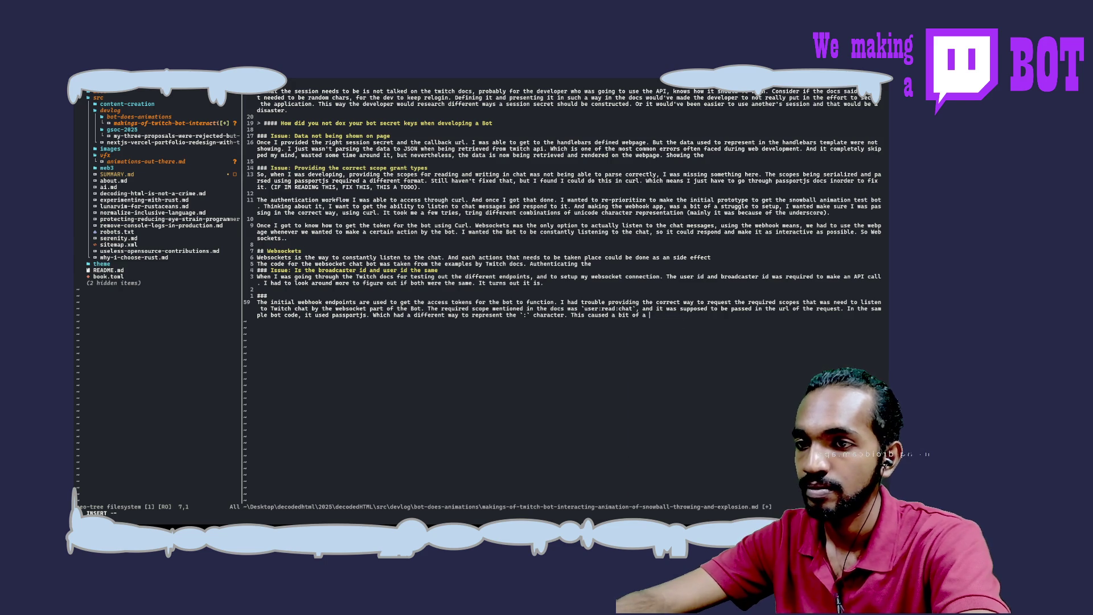
text(problem. )
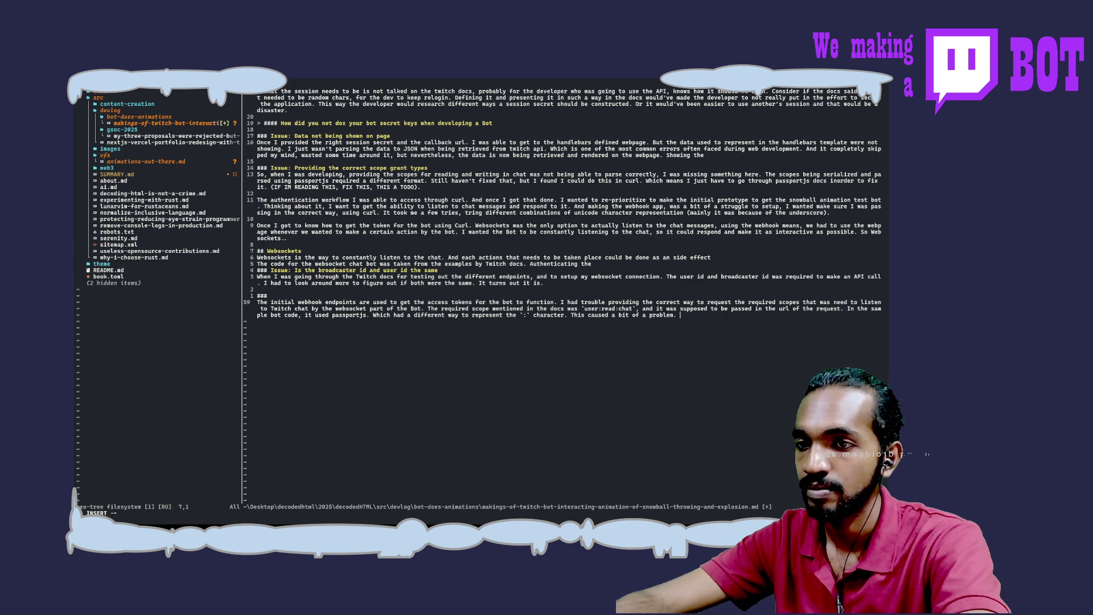
text(I)
key(Escape)
text(:wq)
key(Return)
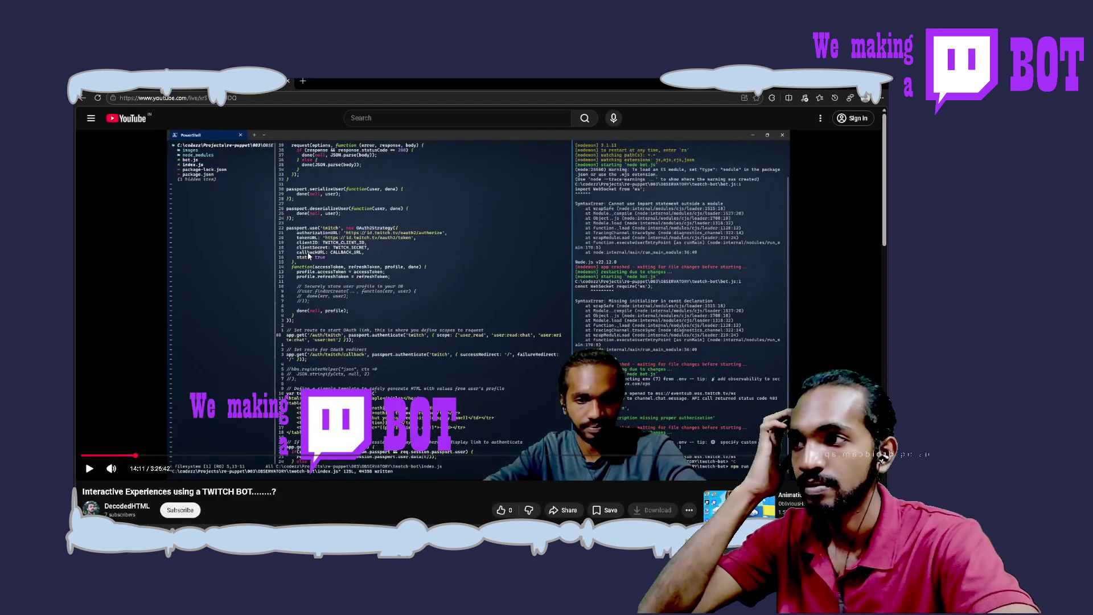
Step: Replay the recording around the Twitch authorization page, seeking with arrow keys, then pause at 14:23
click(308, 257)
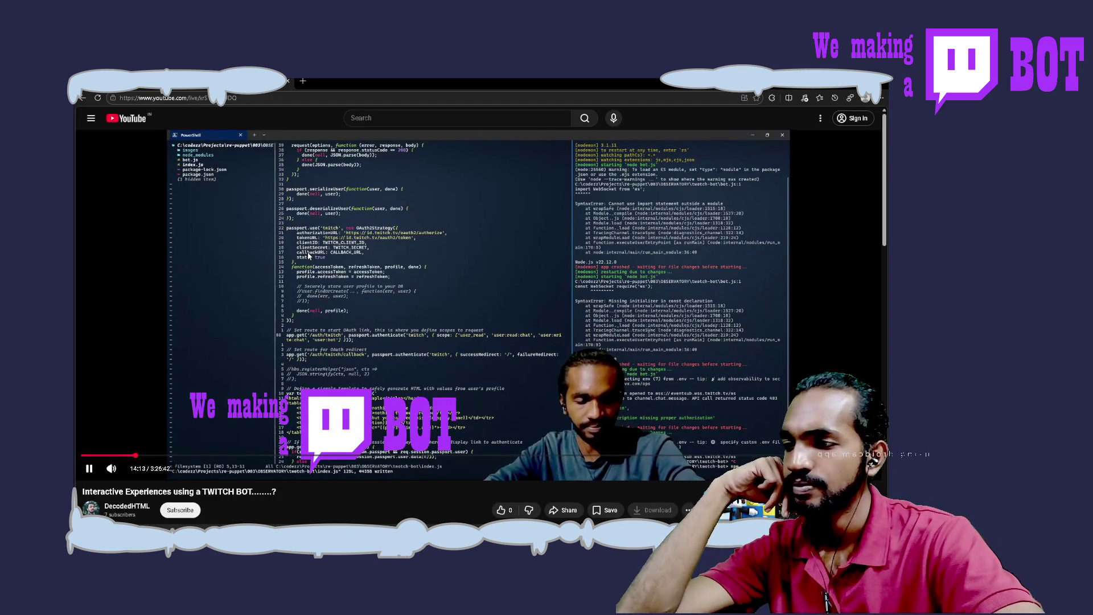
key(Right)
key(Right)
key(Right)
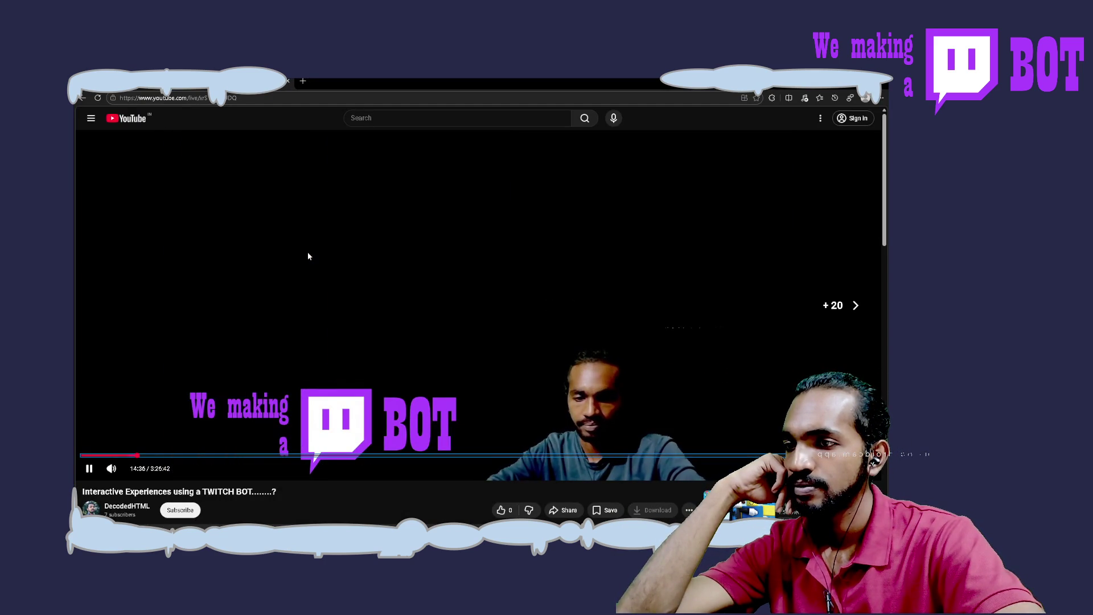
key(Right)
key(Right)
key(Right)
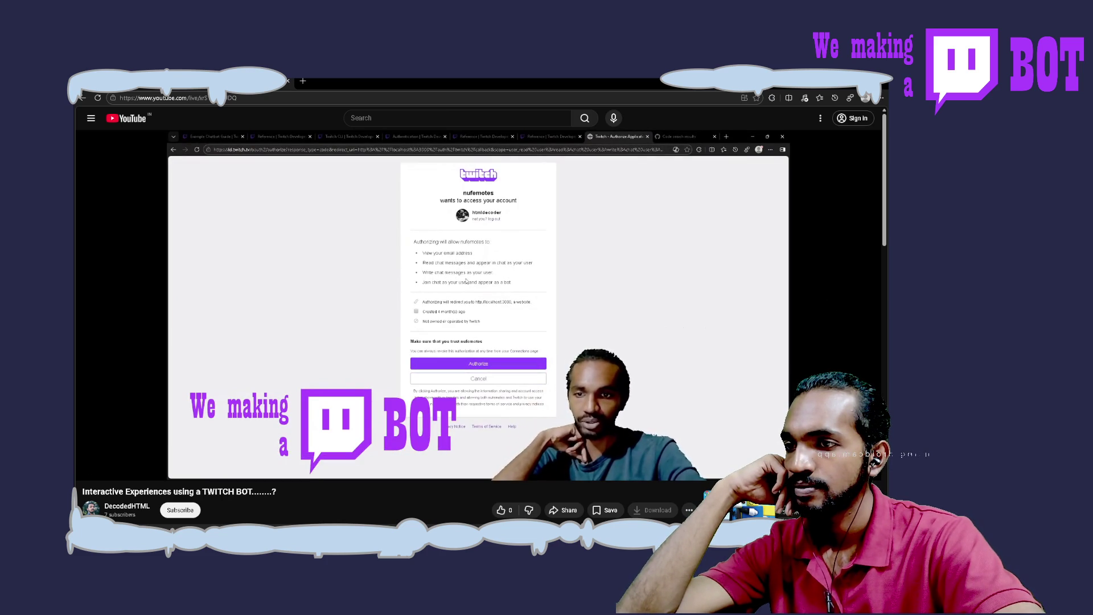
key(Left)
key(Left)
key(Left)
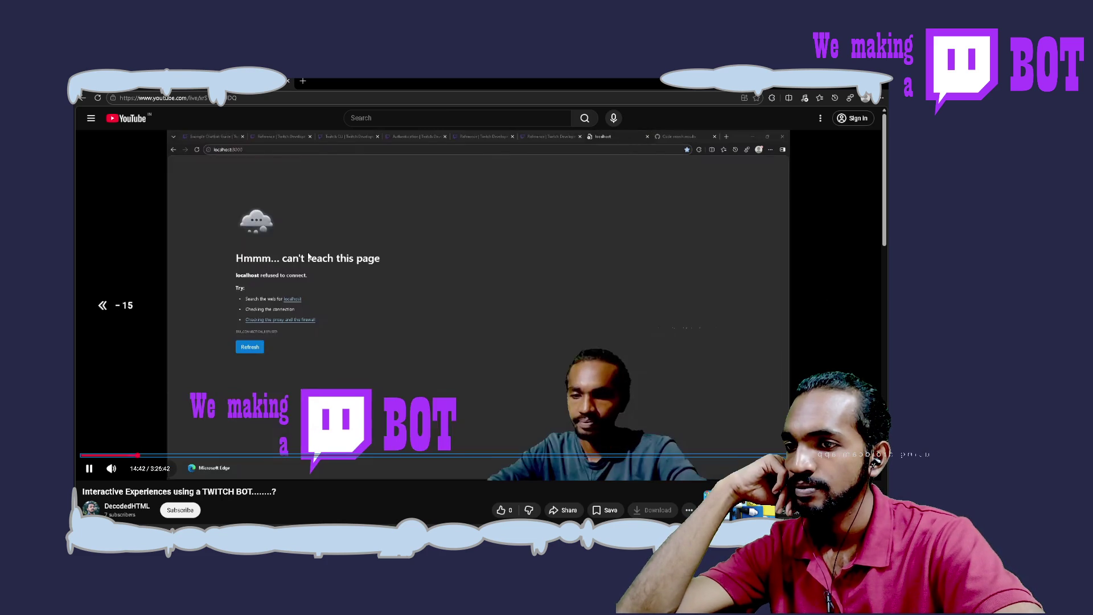
key(Left)
key(Left)
key(Left)
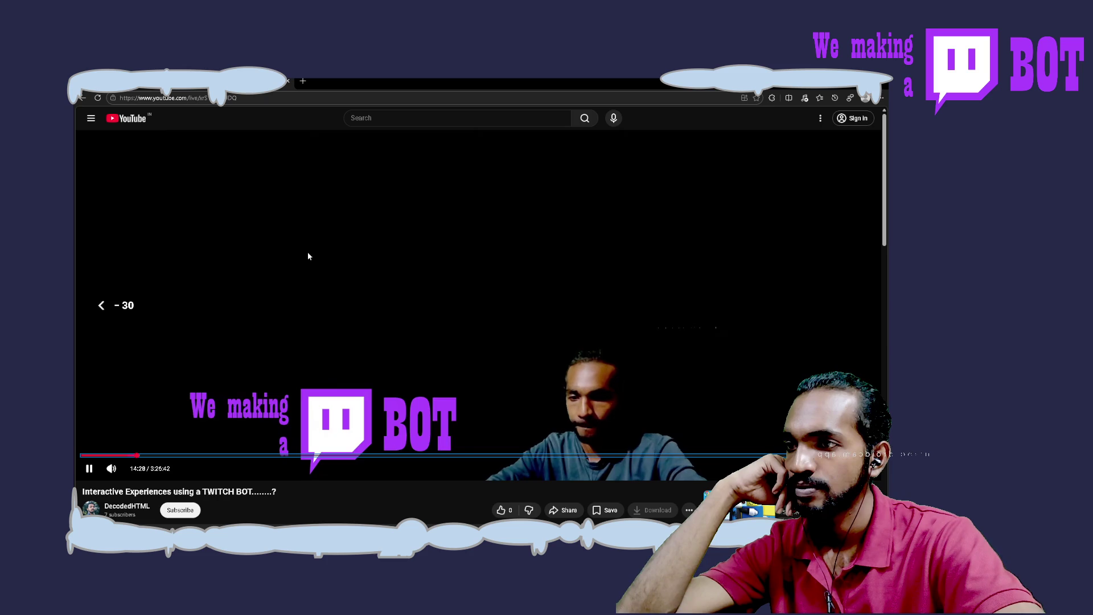
key(Left)
key(Left)
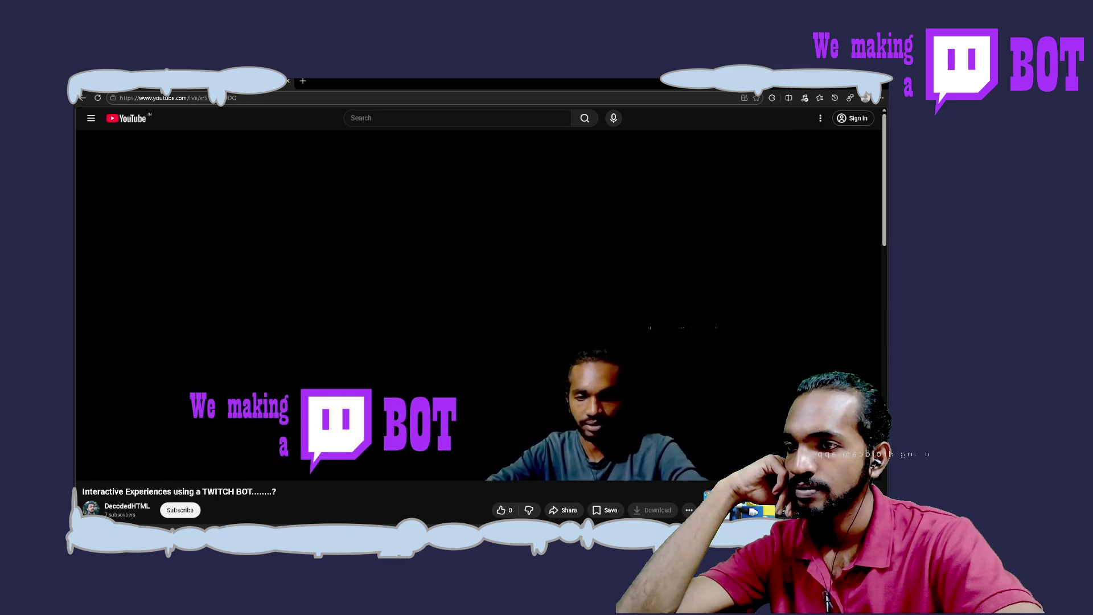
click(307, 252)
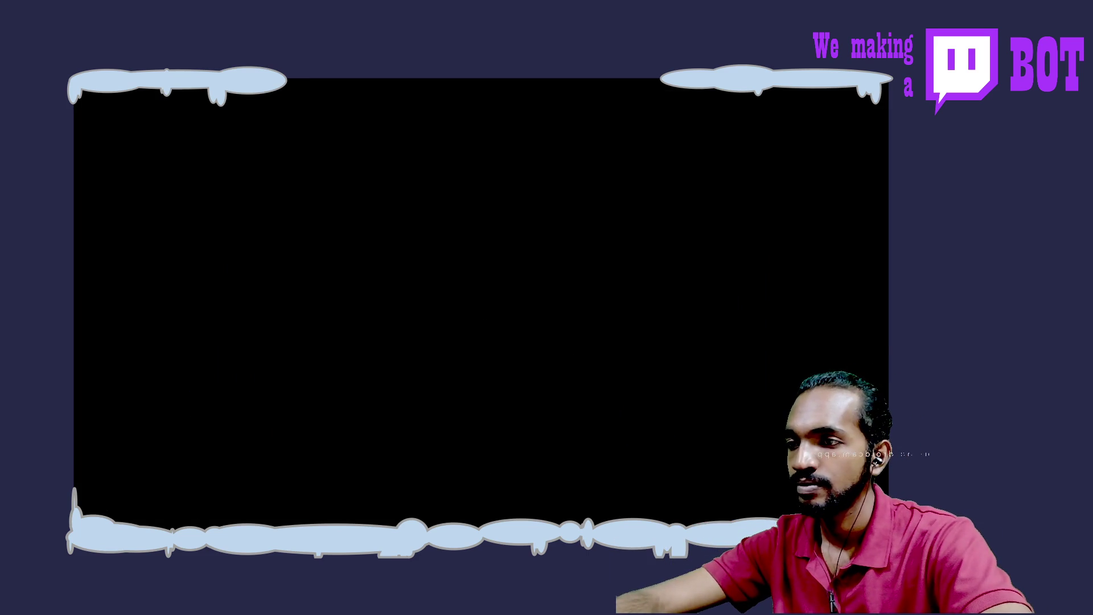
Step: Add that the sample code's scope showed only `user:read`, written as `user_read`
text(a problem)
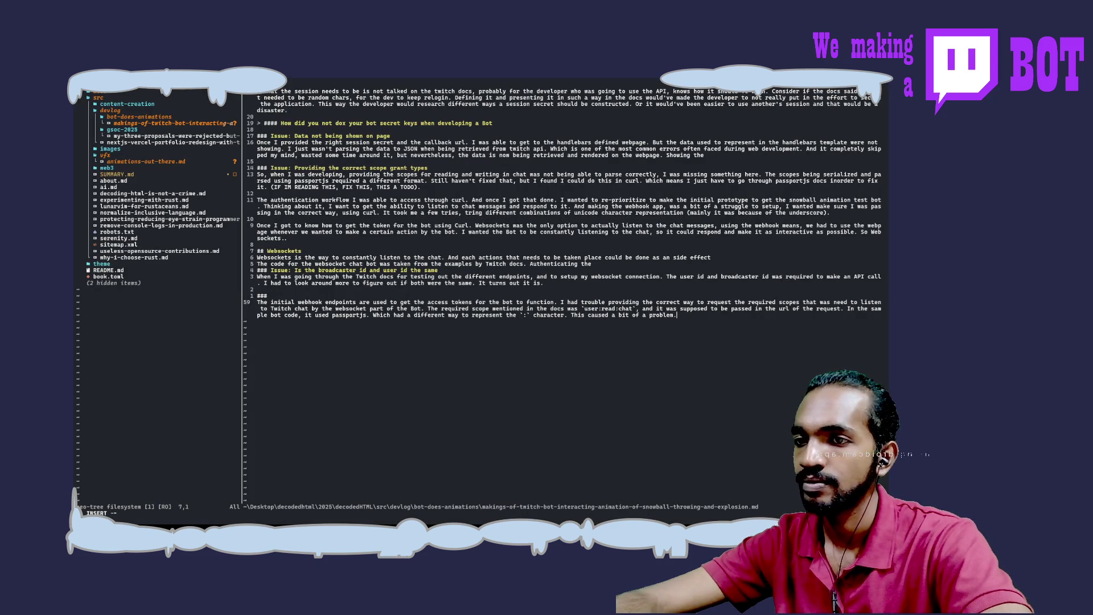
text(. The )
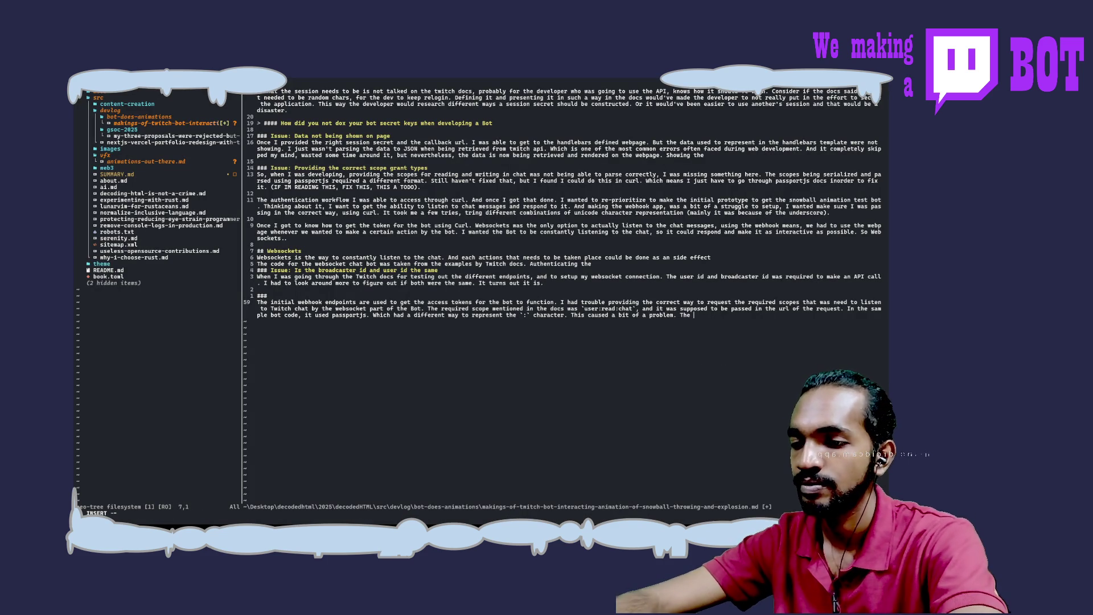
text(provided)
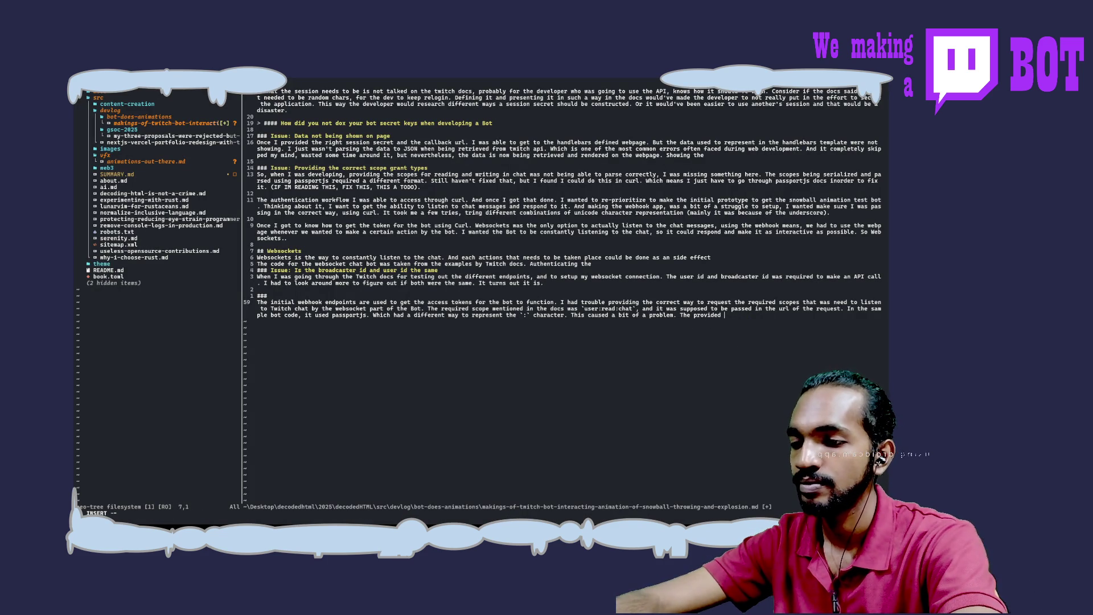
text( scope)
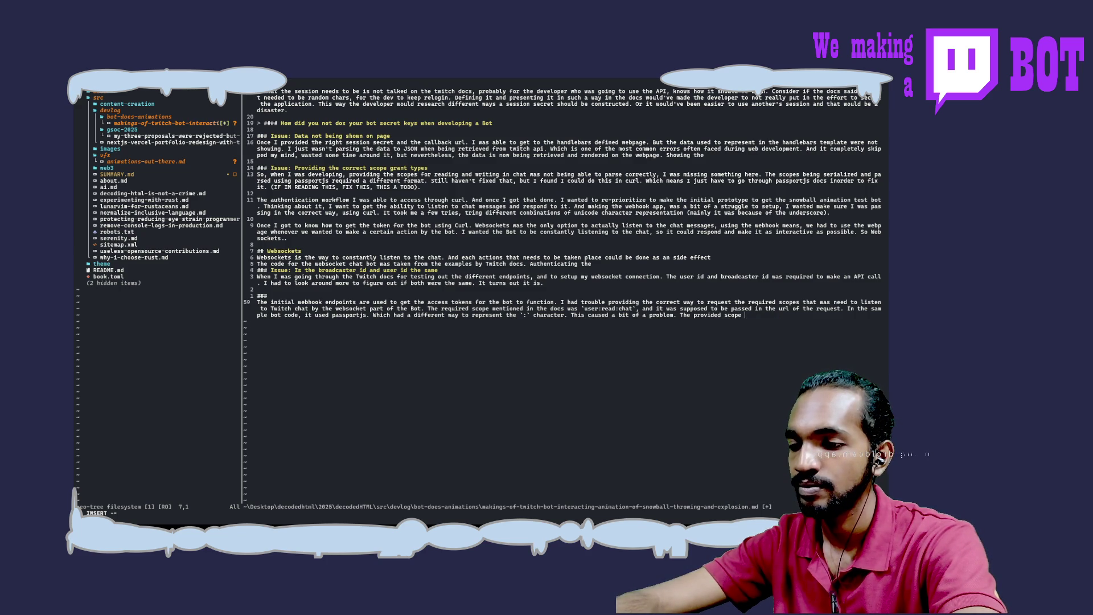
text(in the )
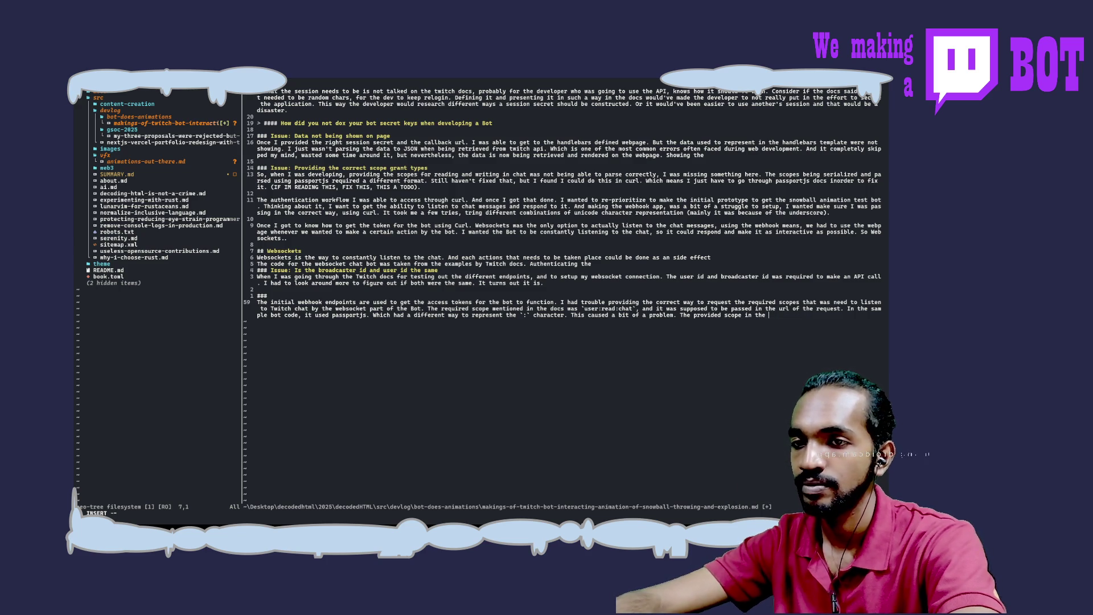
text(sample code )
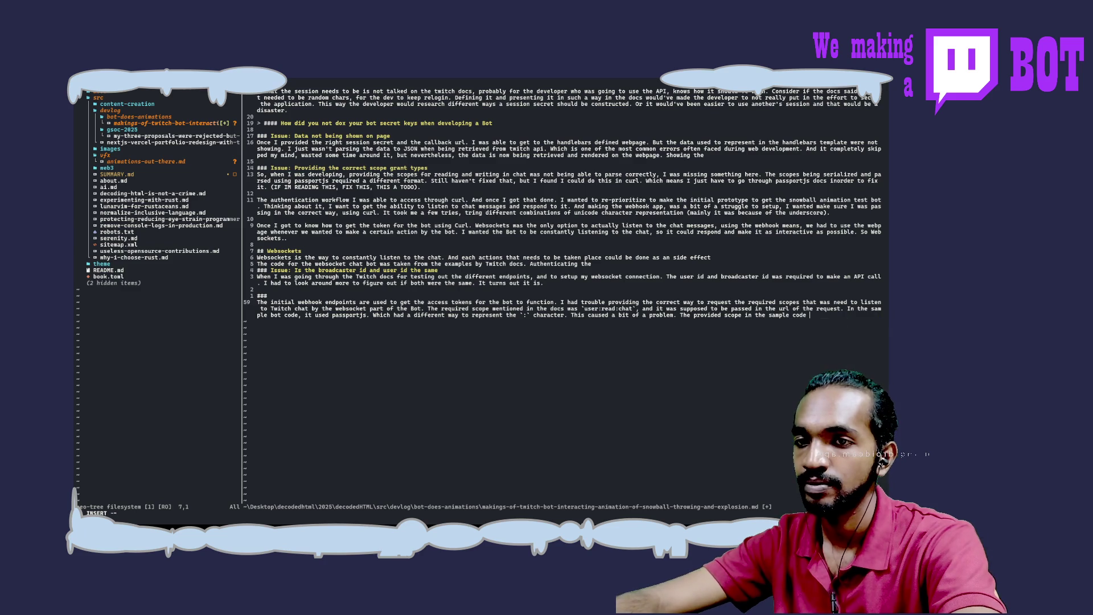
text(showed only )
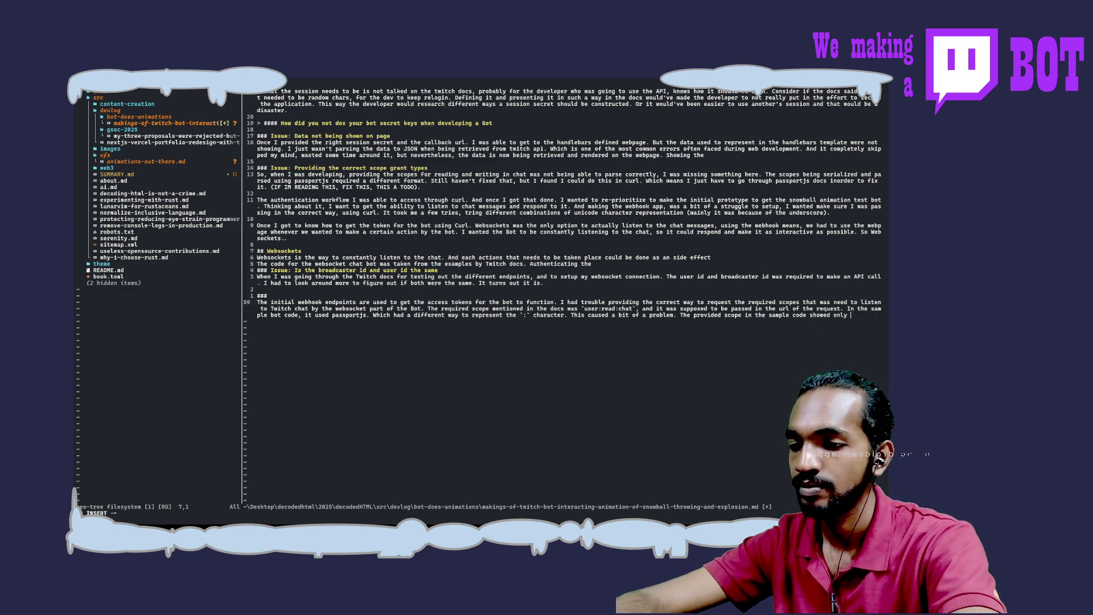
text(`user)
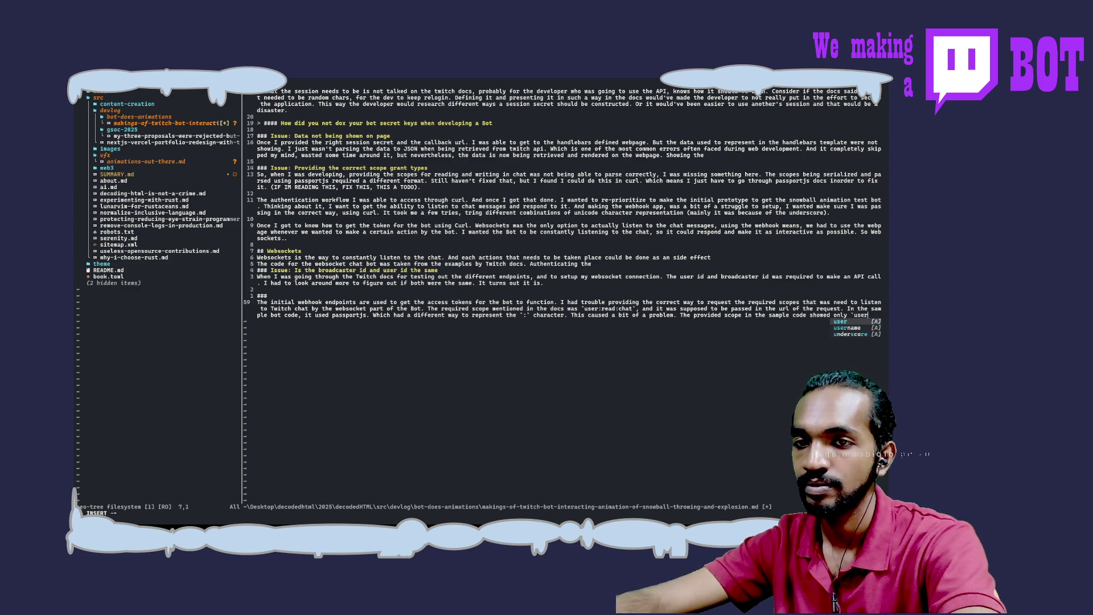
text(:read)
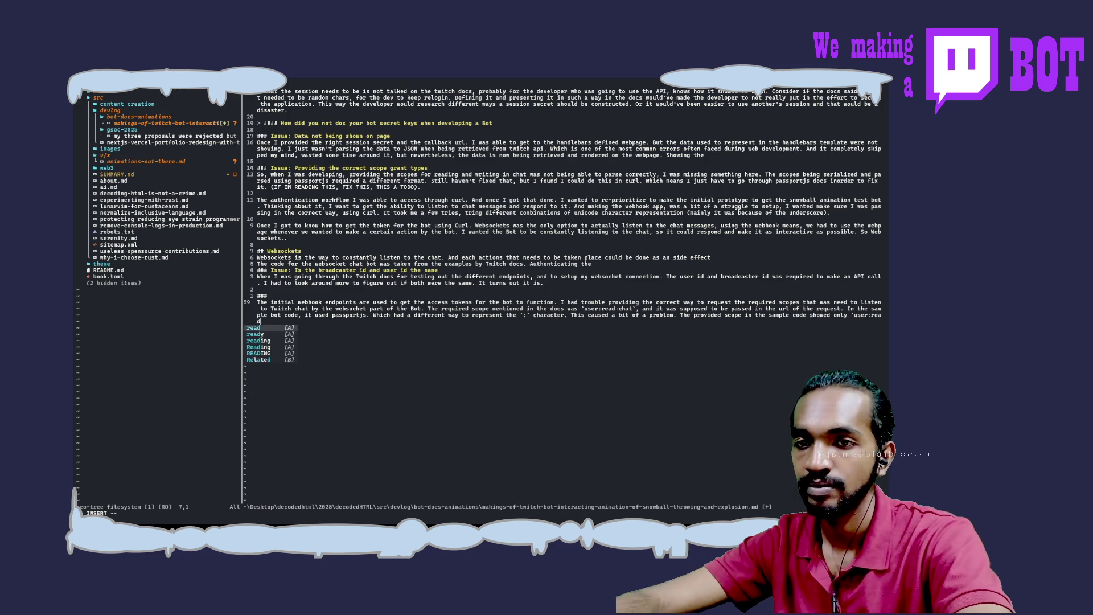
text(` which was written)
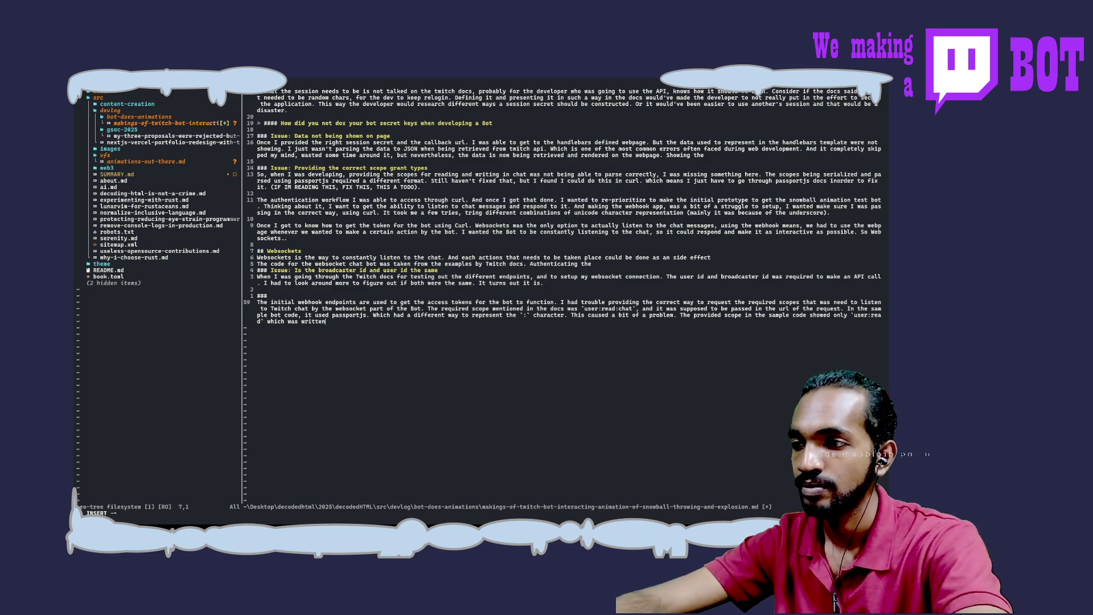
text( in the )
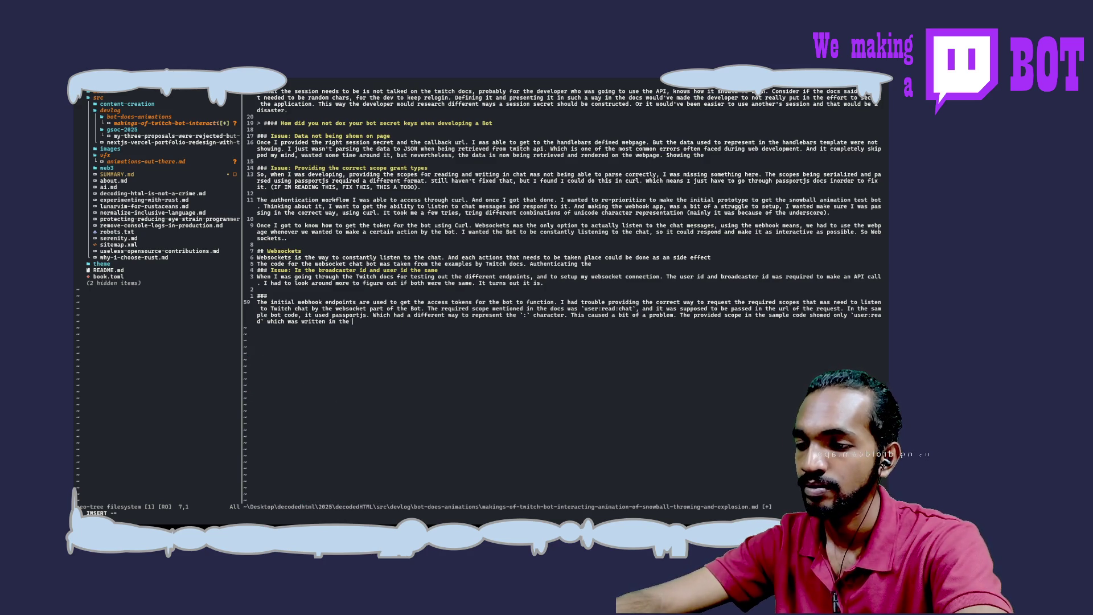
text(sample cod)
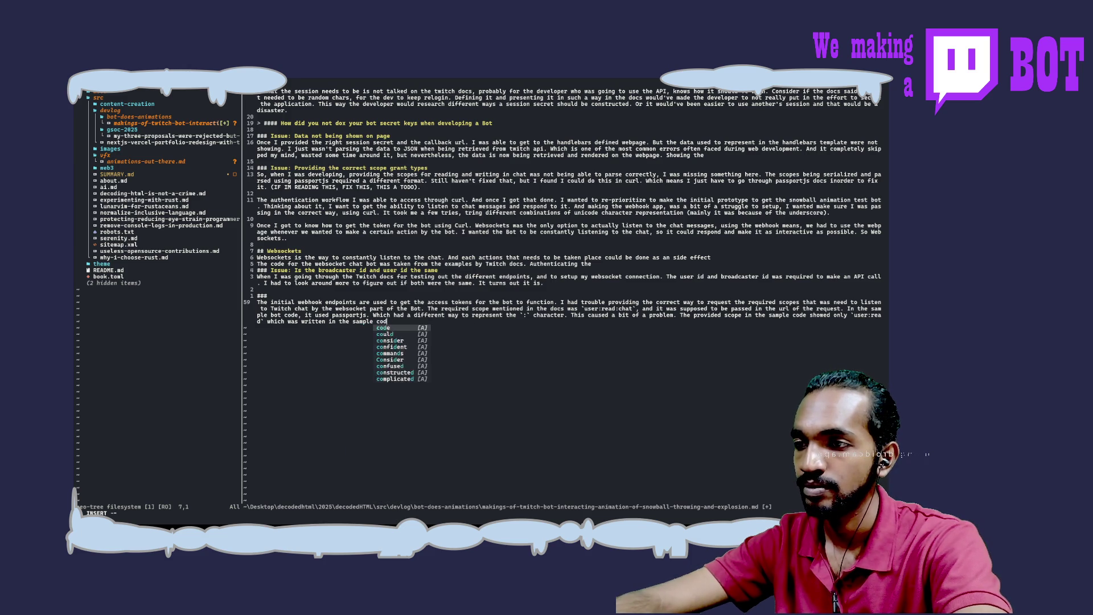
text(e as )
text(u)
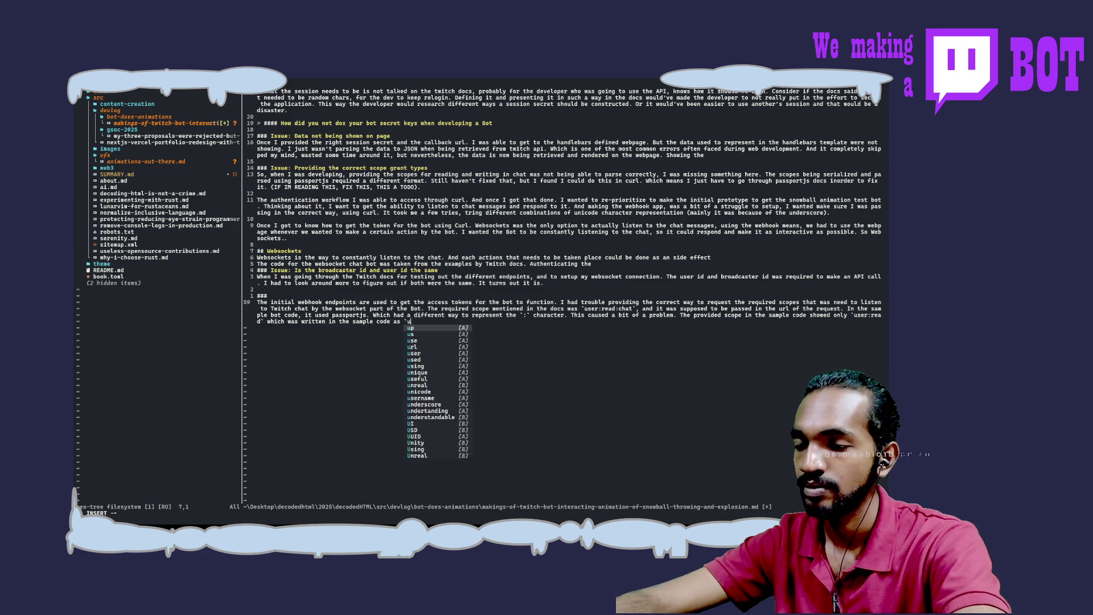
text(ser_read)
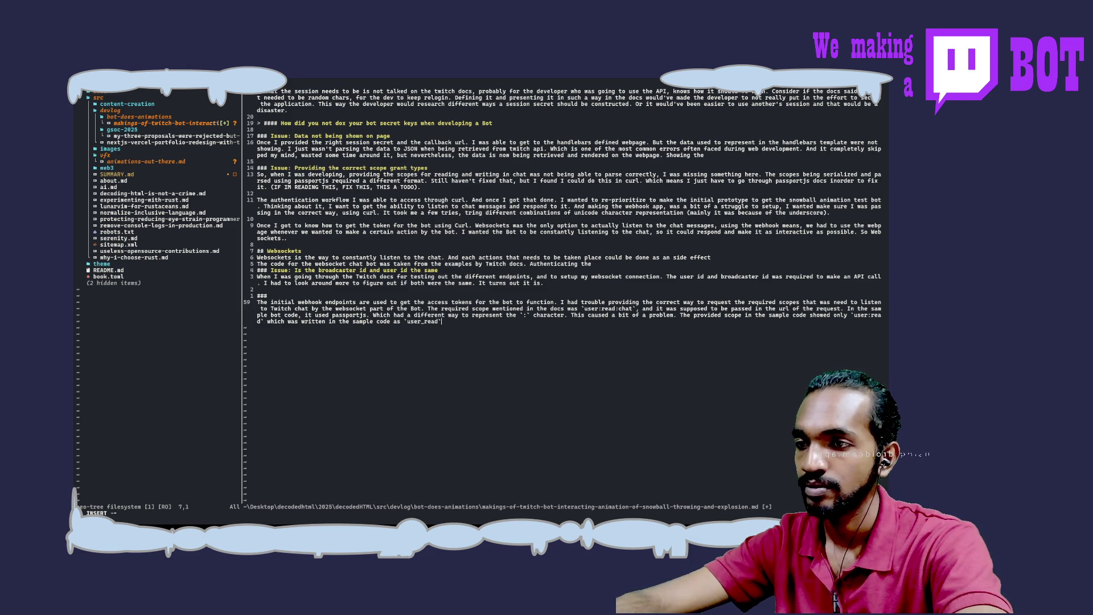
text( doing)
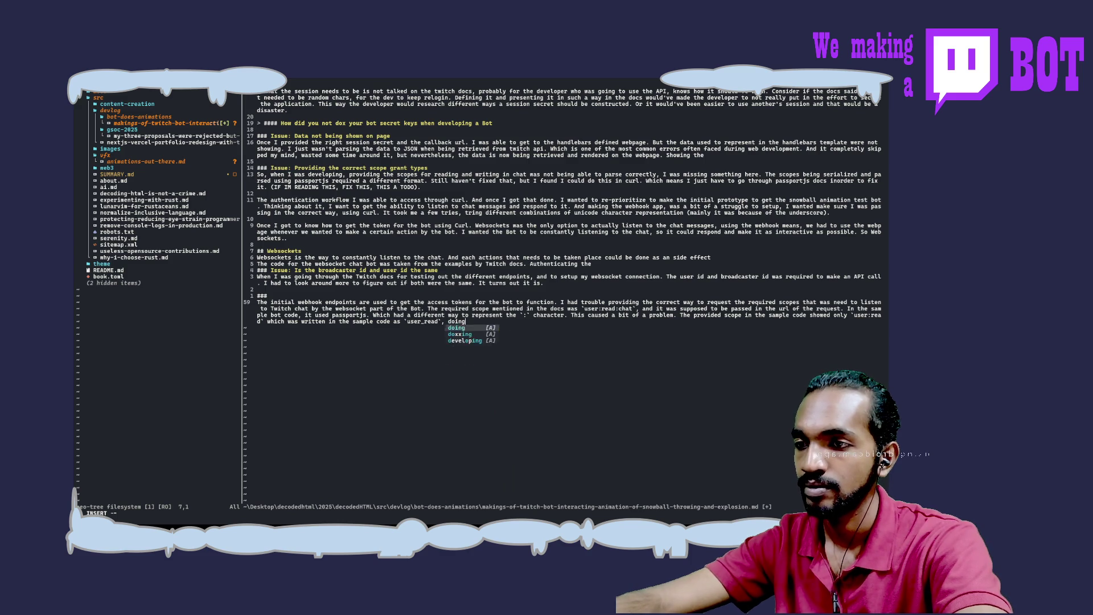
text( the same)
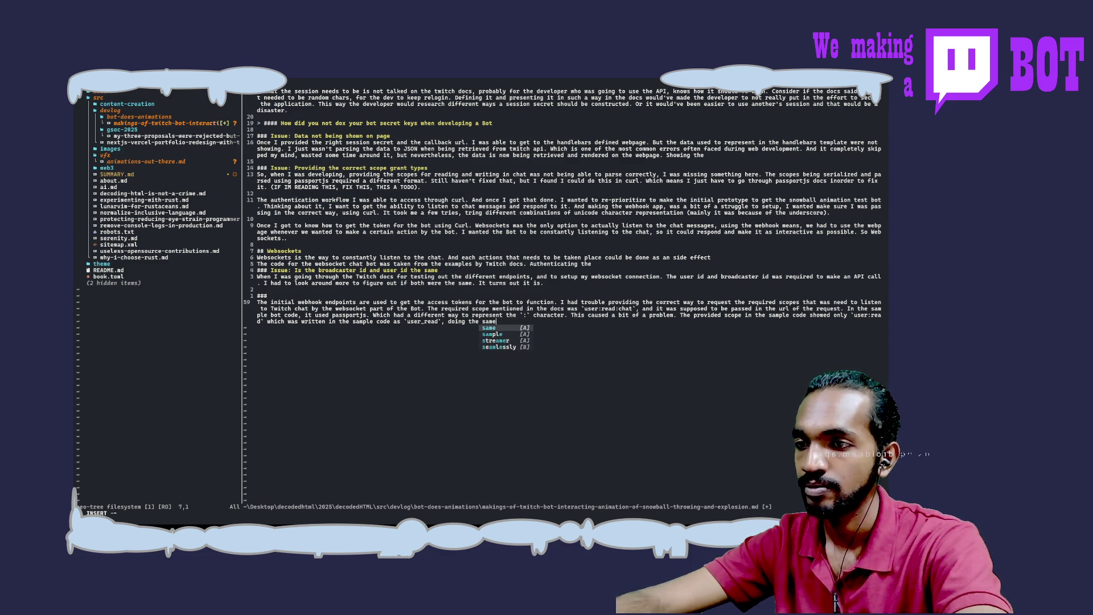
text( for )
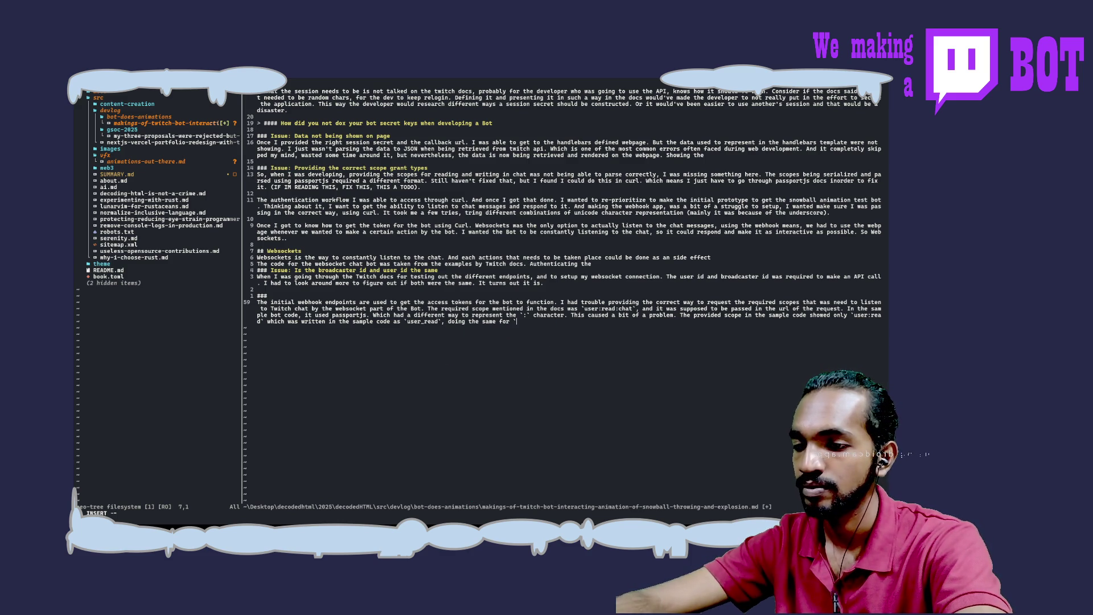
text(user-)
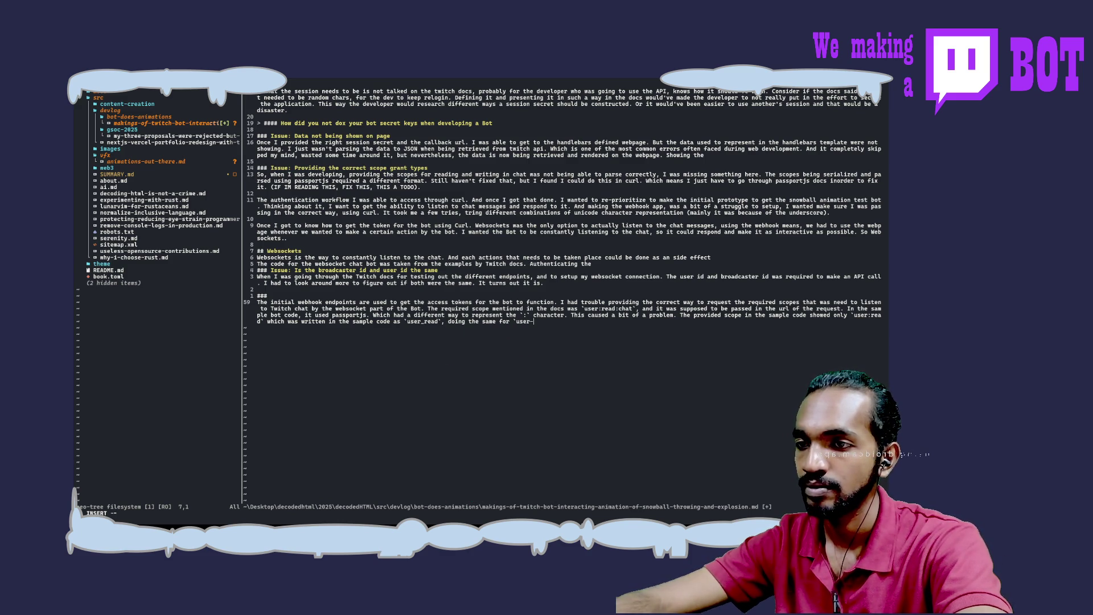
text(:read:ch)
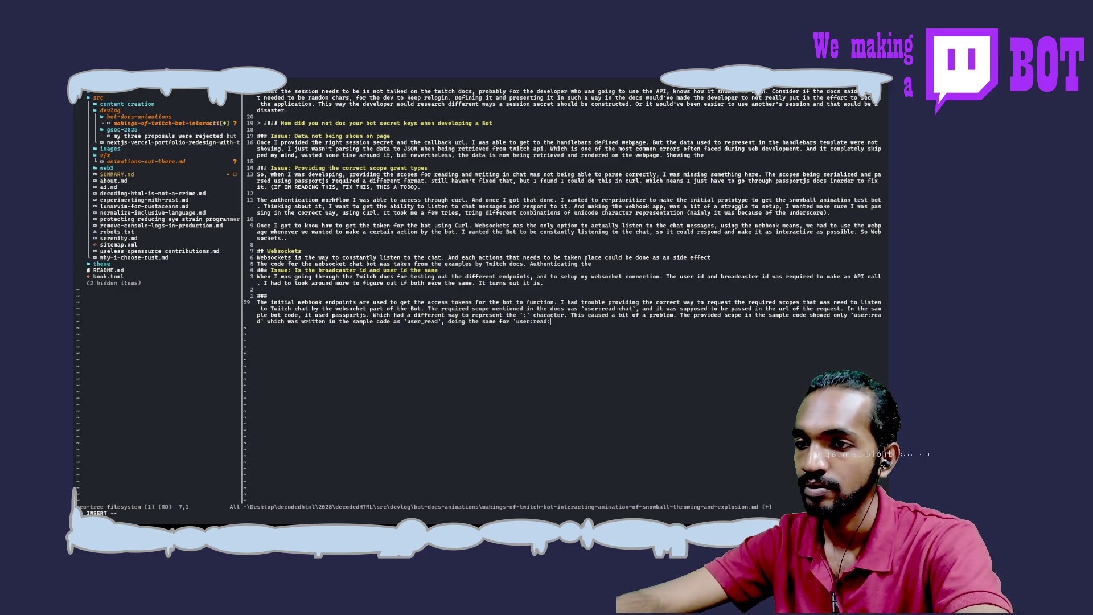
text(at)
text(` and )
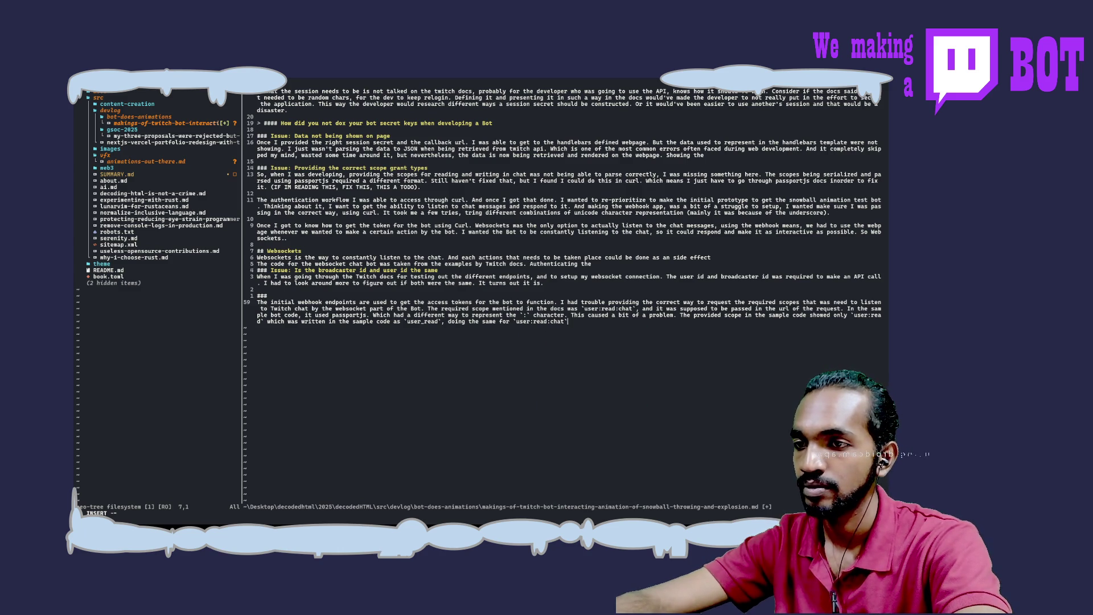
text(`user:)
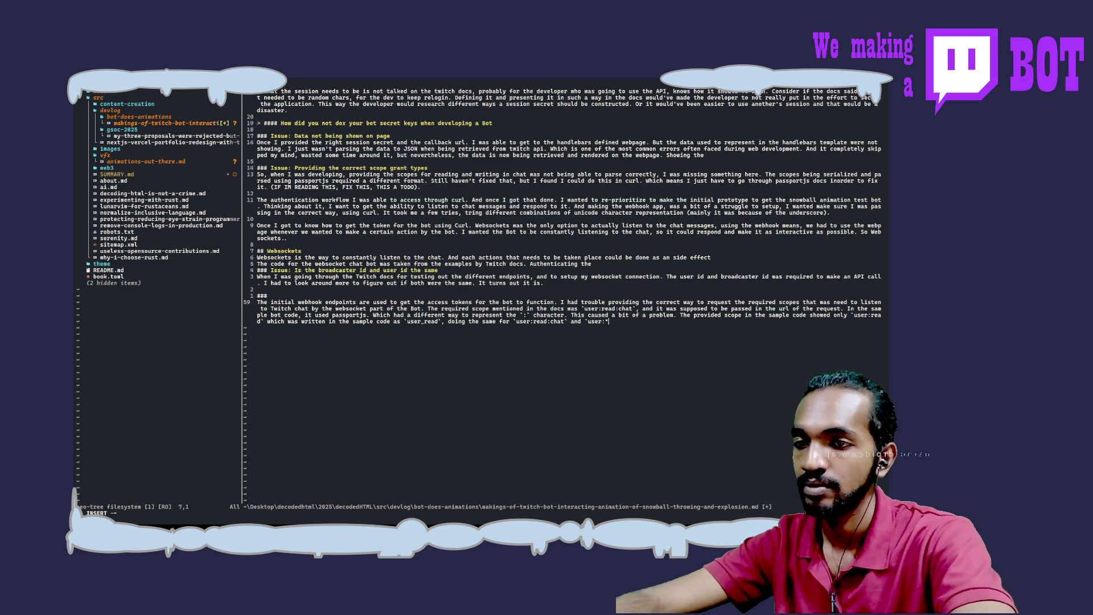
text(write)
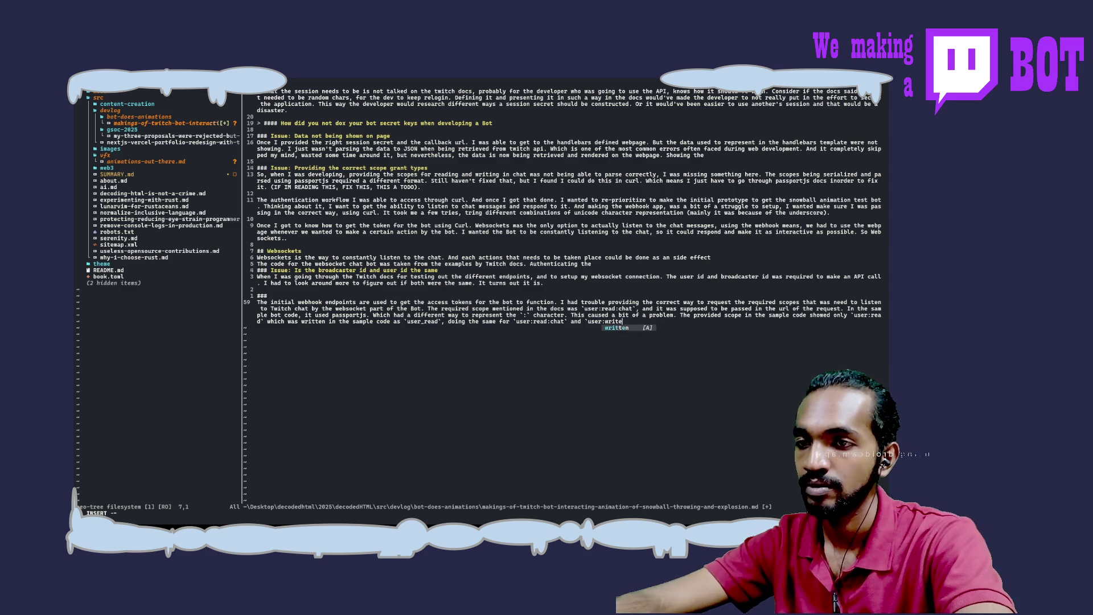
text(:chat`)
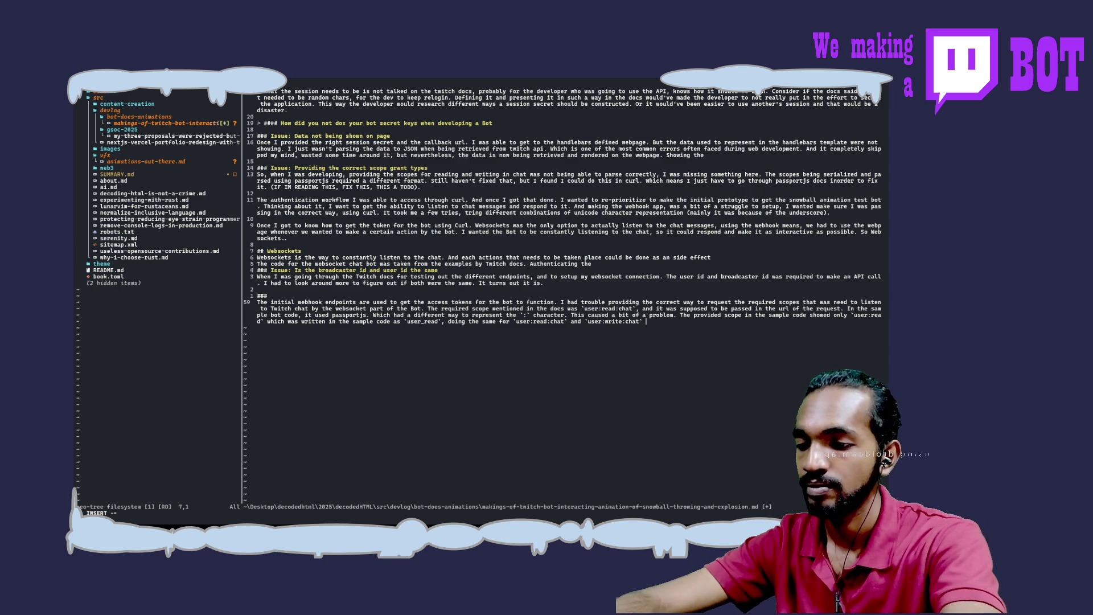
Step: Type 'just crashed the bot because it was not the right' after the `user:write:chat` mention
text(just )
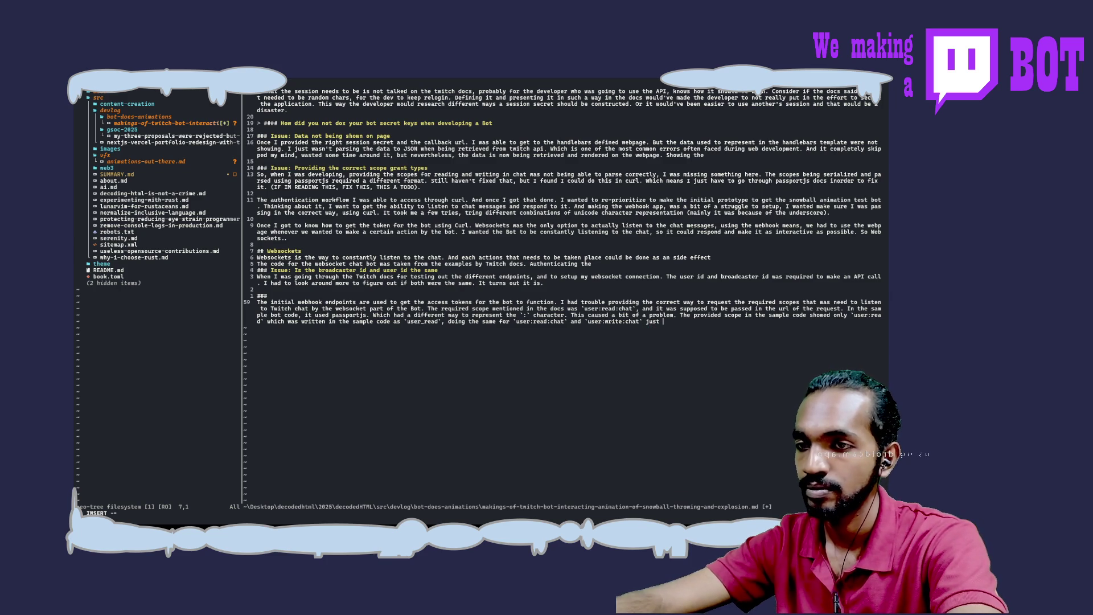
text(crashed t)
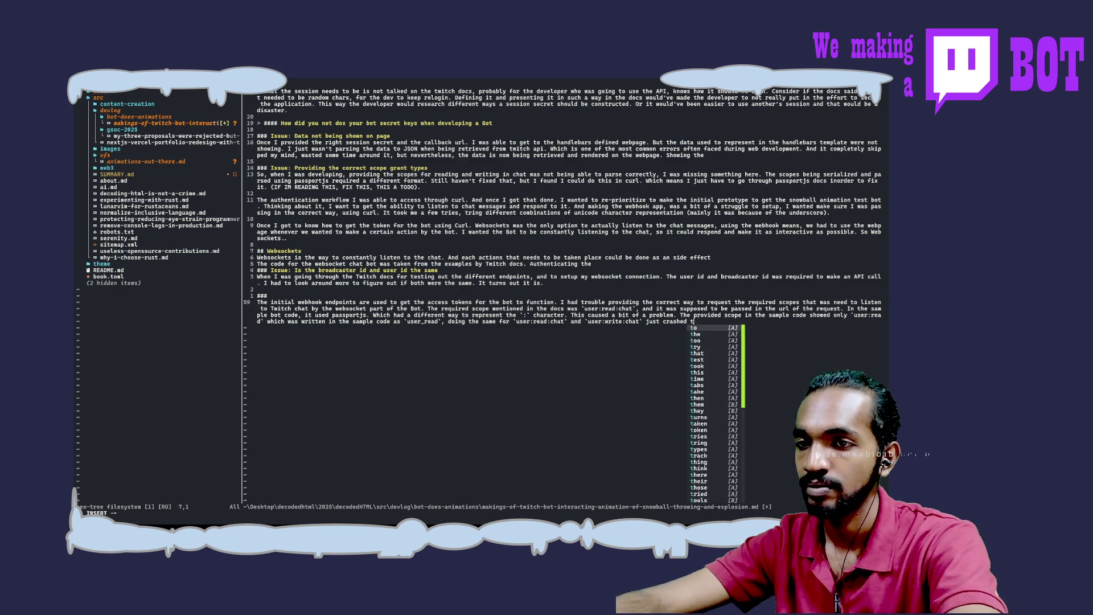
text(he bot beca)
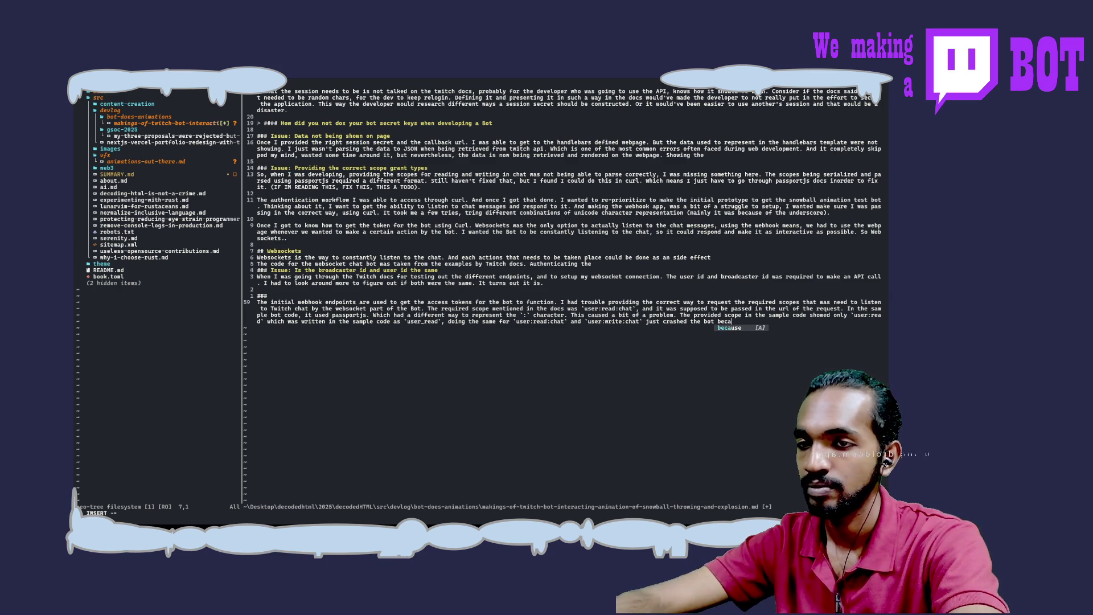
text(use it was not the right)
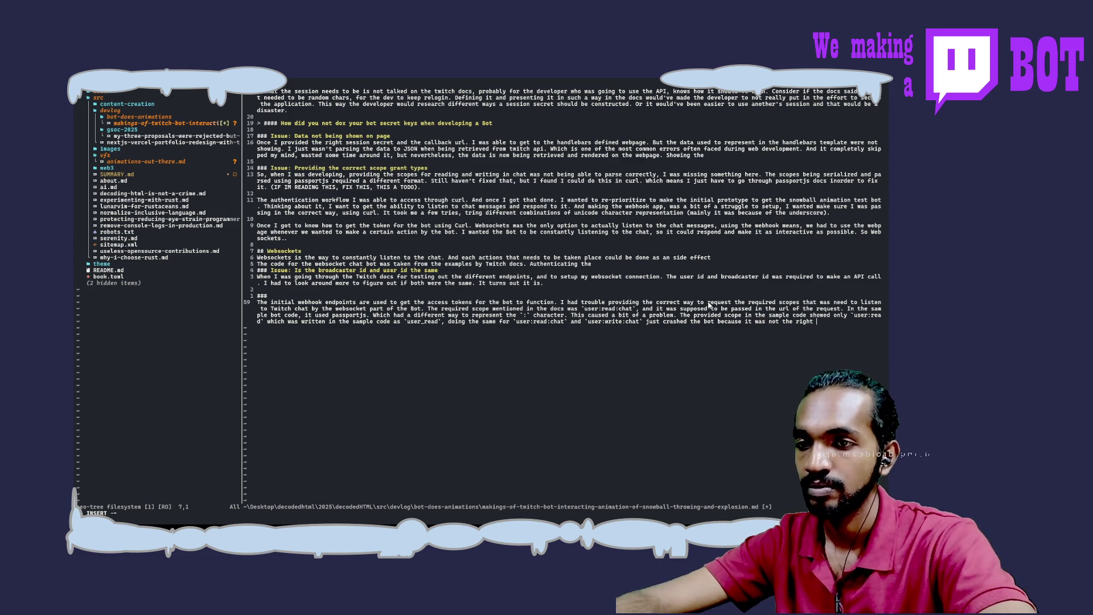
Step: Replace 'crashed' with 'bought up errors from' and end the sentence with 'not the one recognised by Twitch API.'
key(BackSpace)
key(BackSpace)
key(BackSpace)
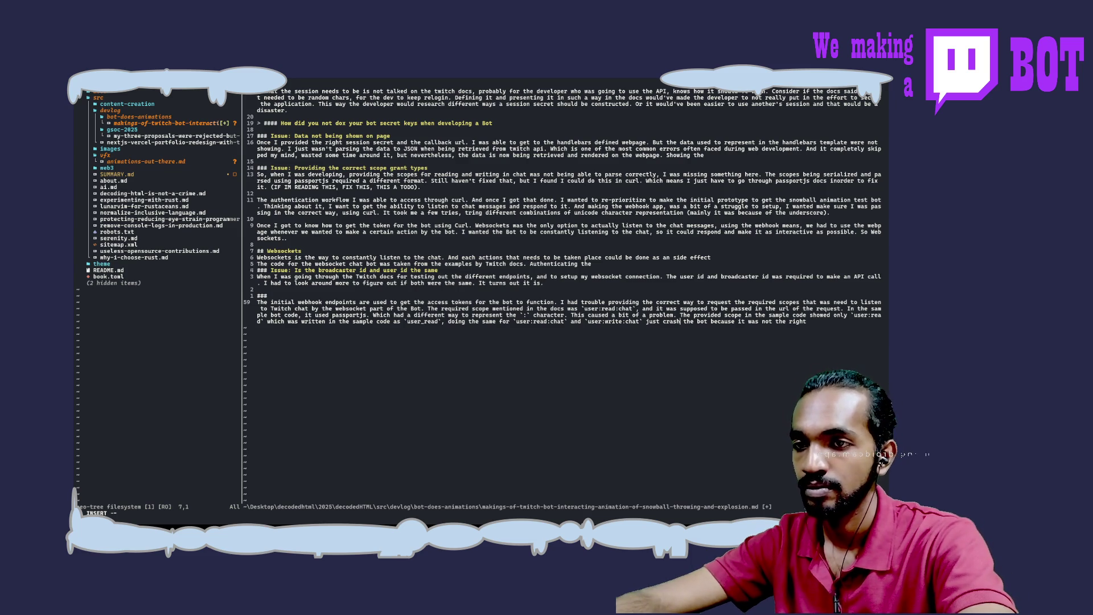
text(bought up)
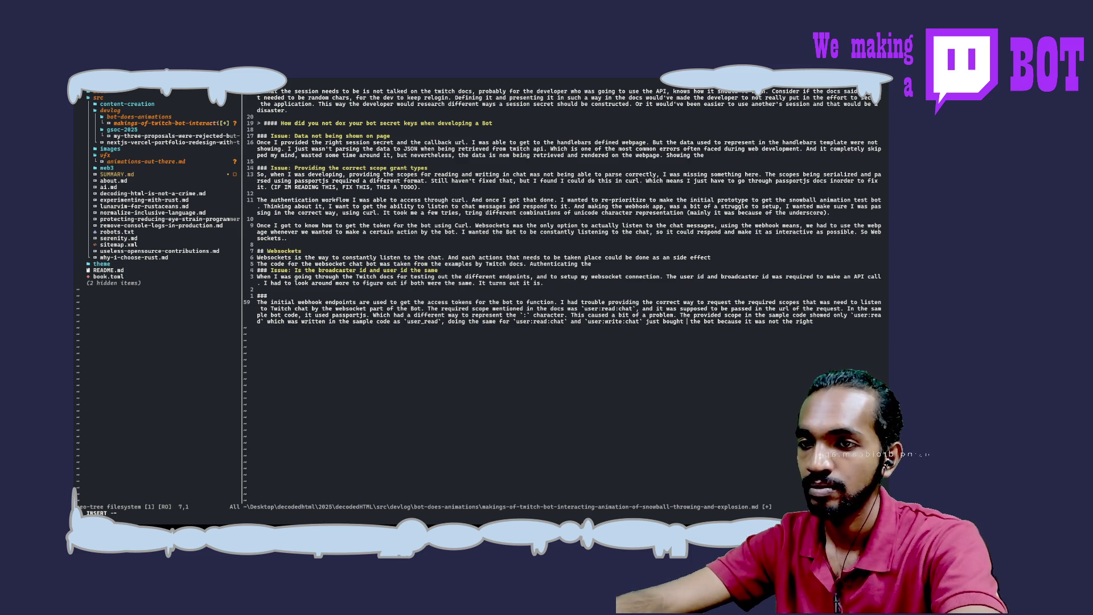
text( errors)
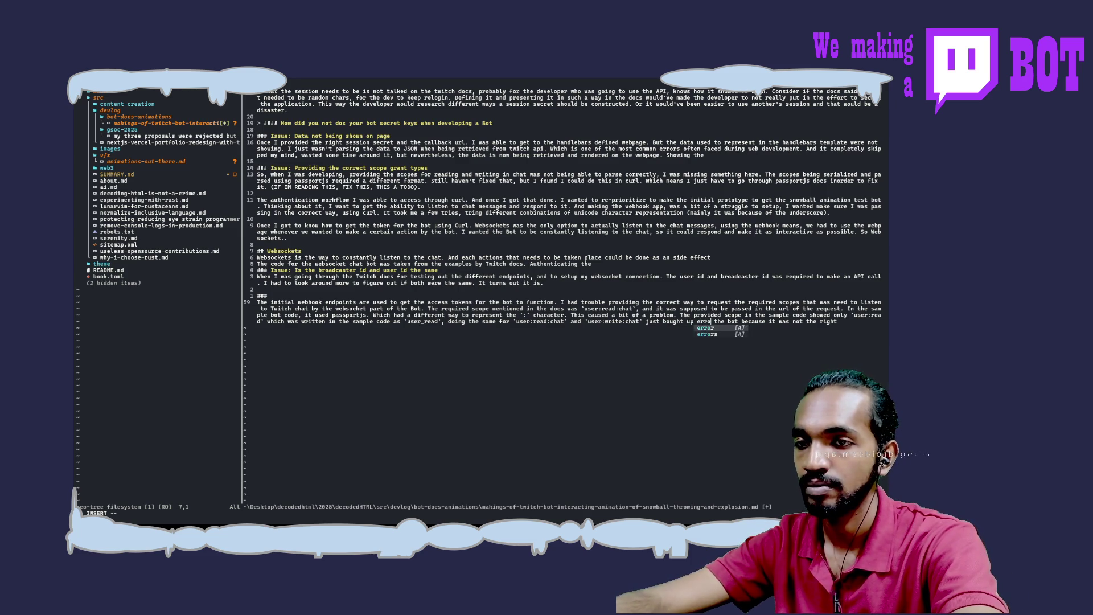
text( from)
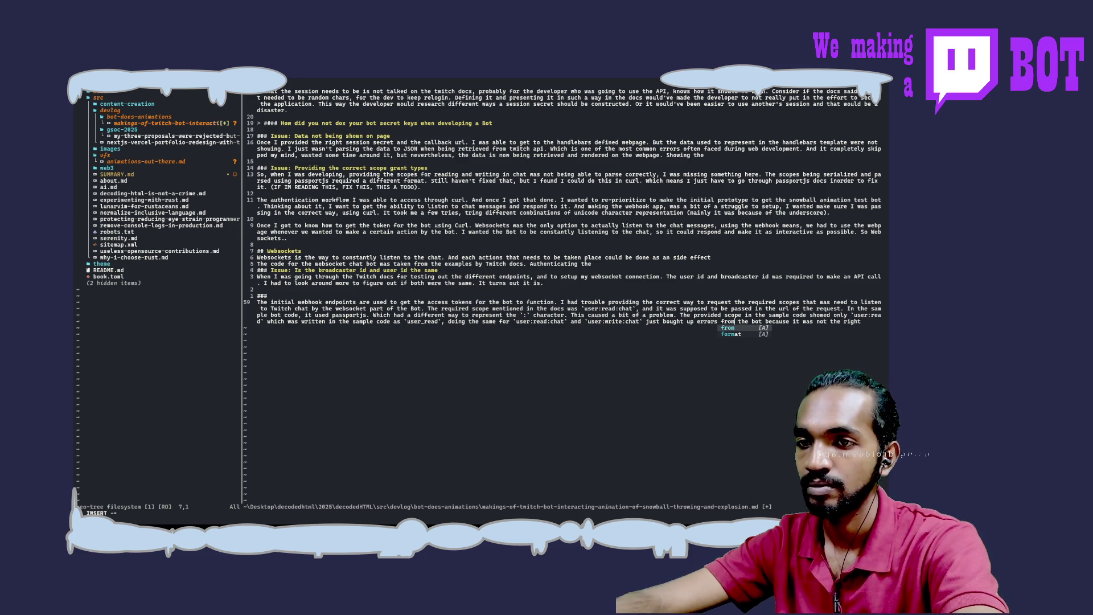
click(864, 321)
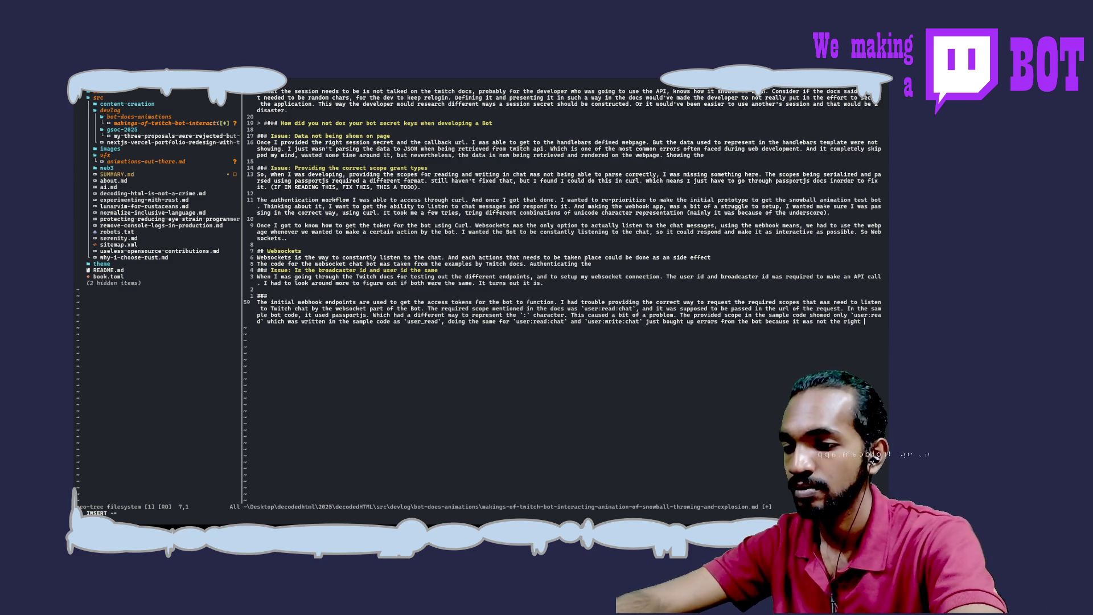
text(way it)
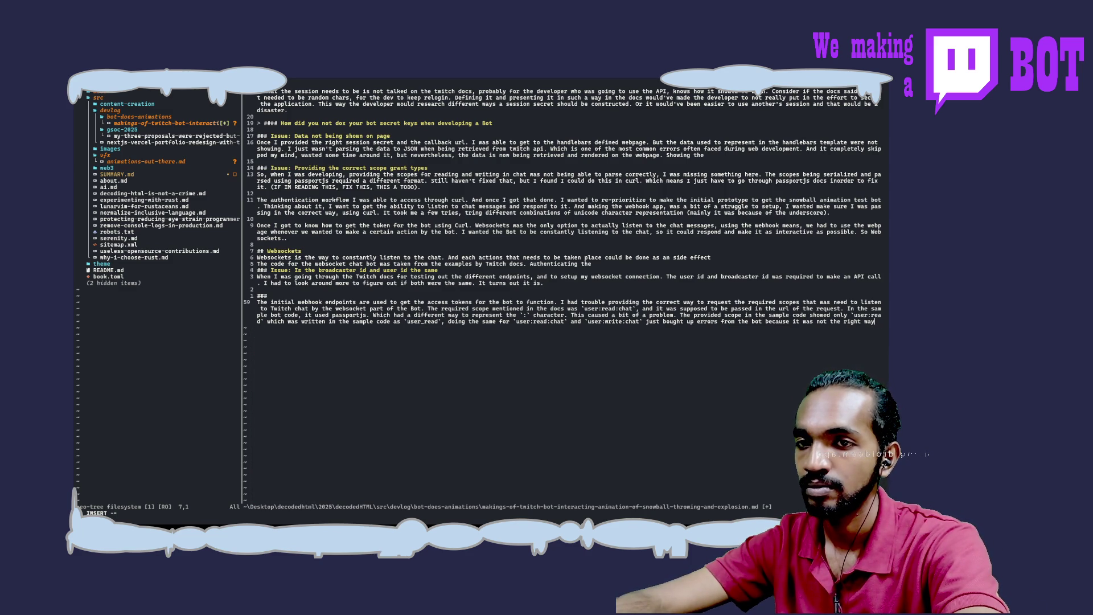
key(BackSpace)
key(BackSpace)
key(BackSpace)
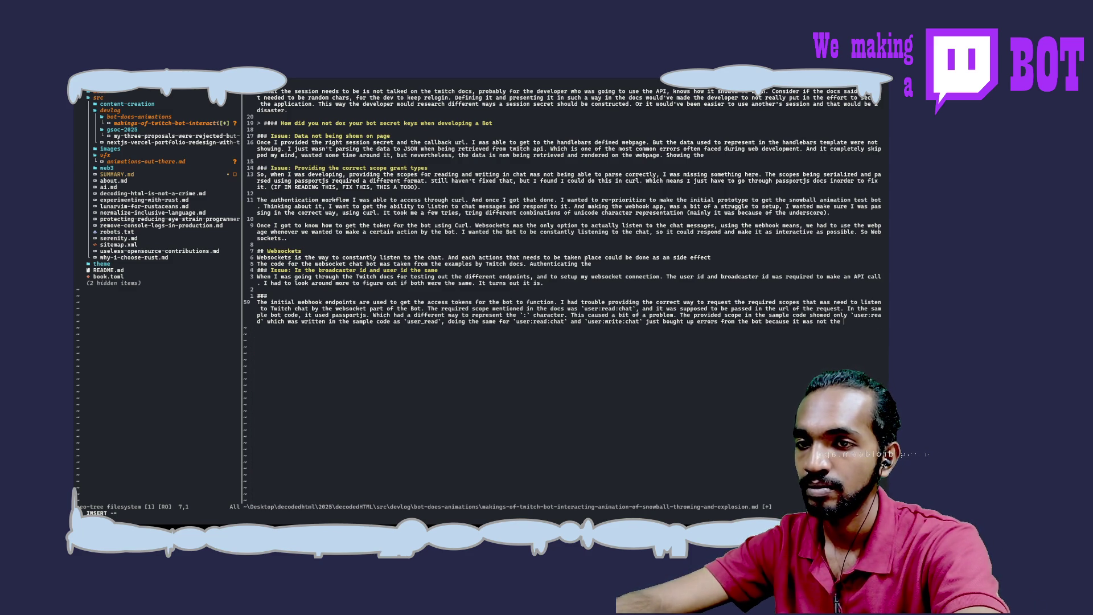
text(wa)
key(BackSpace)
text(one re)
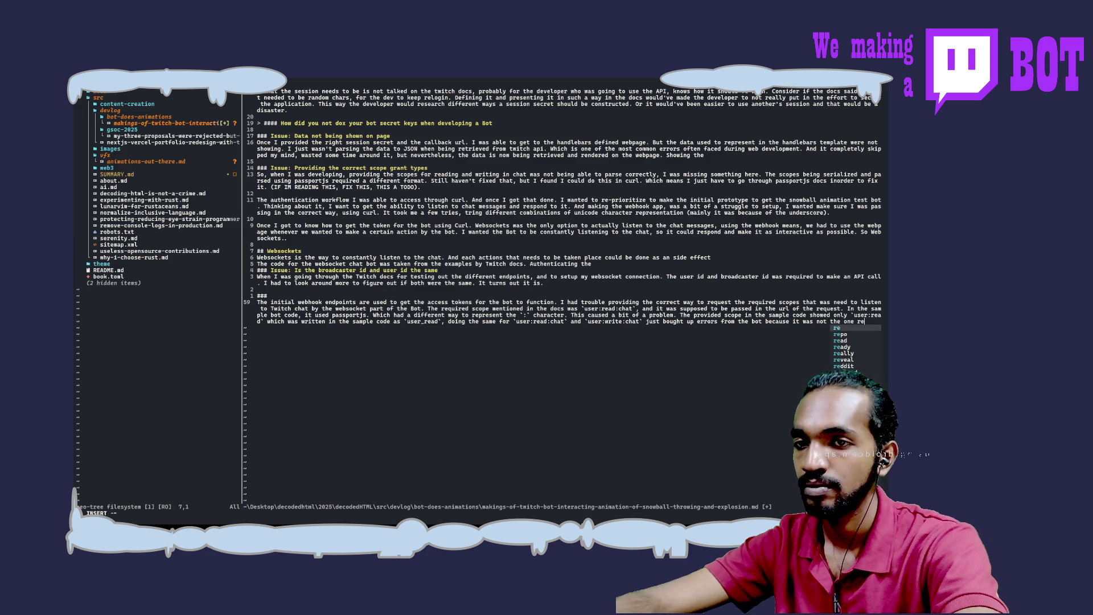
text(con)
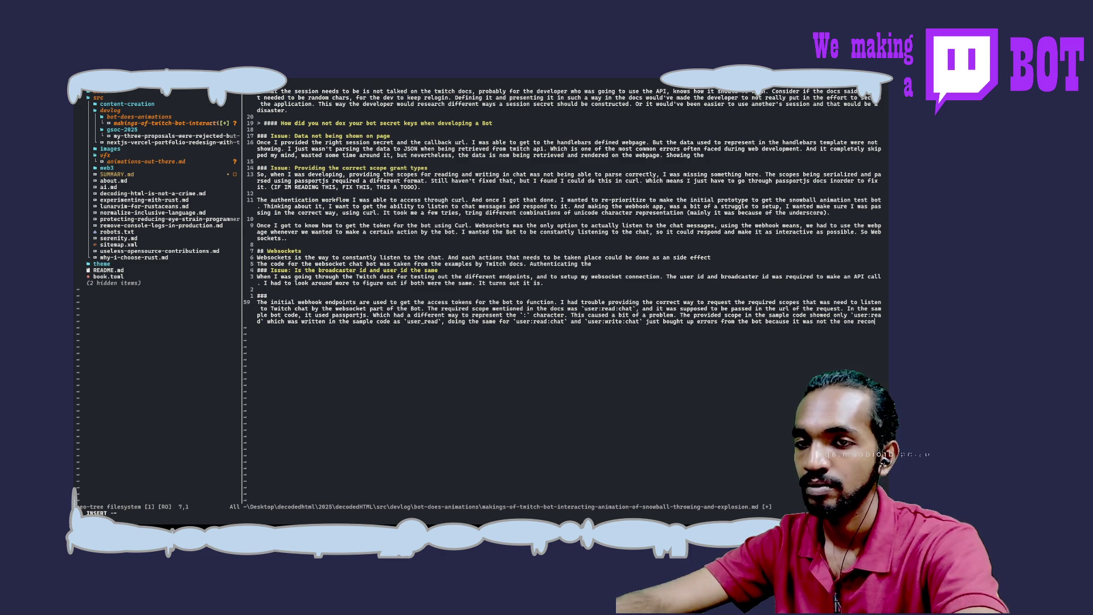
text(nisedby Twitch API)
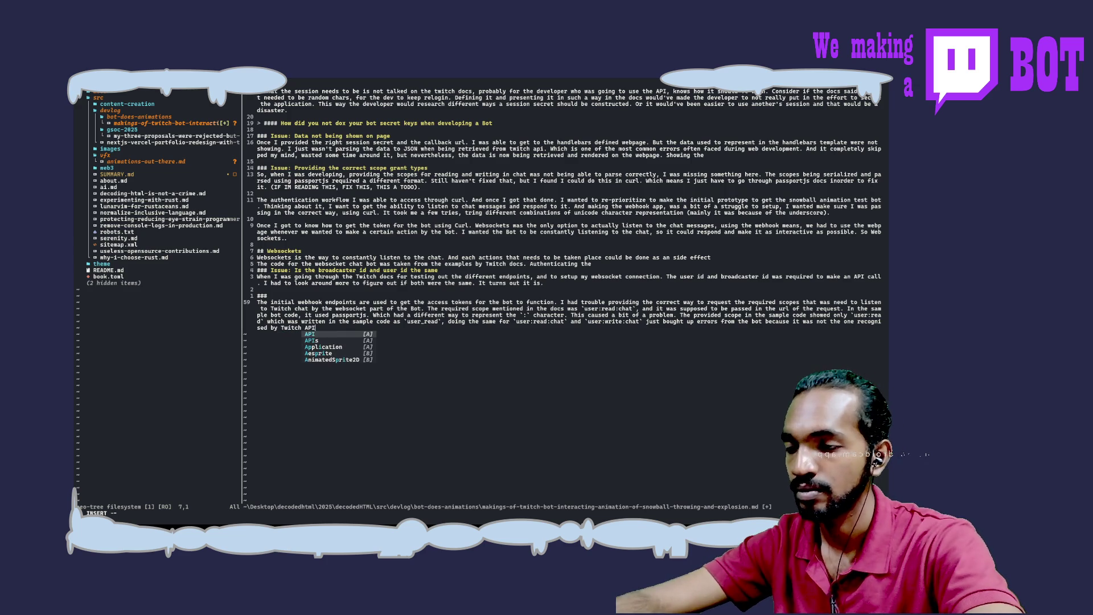
text(.)
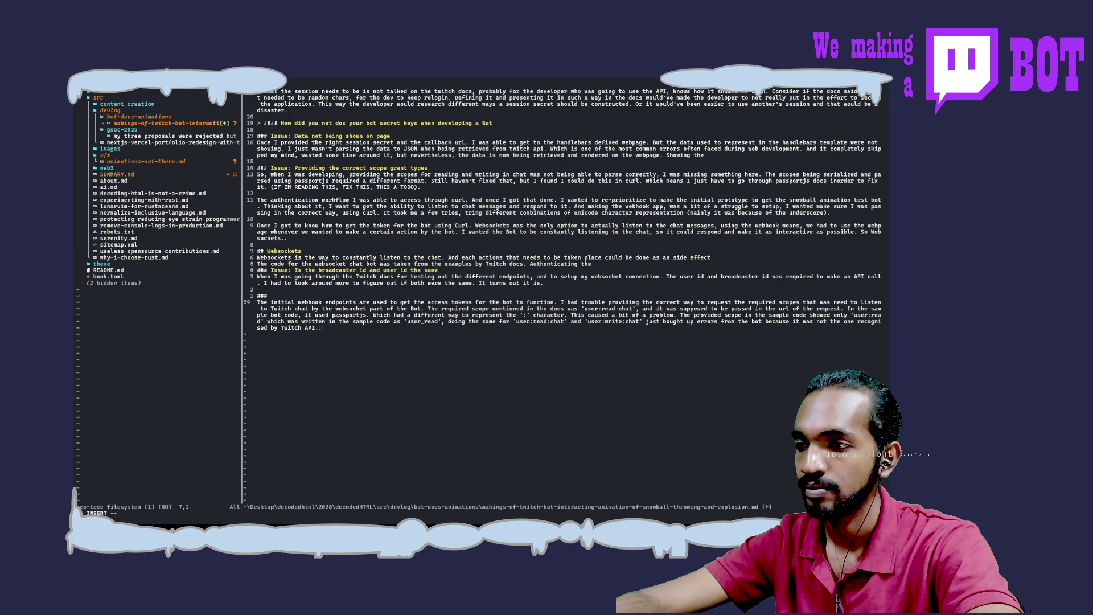
Step: Leave insert mode and save the blog post with :w
key(Escape)
text(:w)
key(Return)
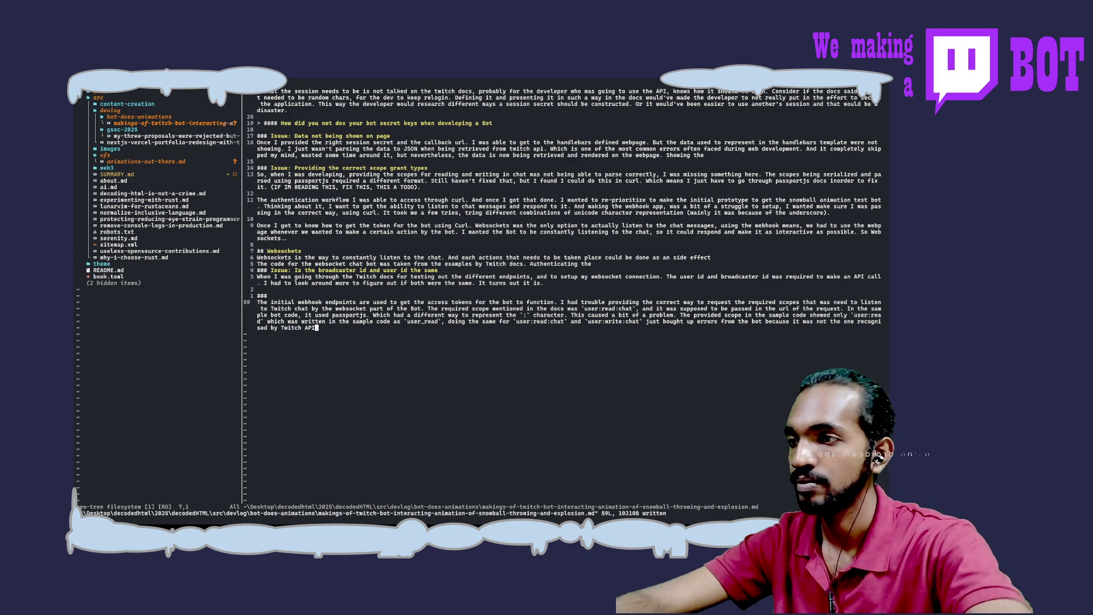